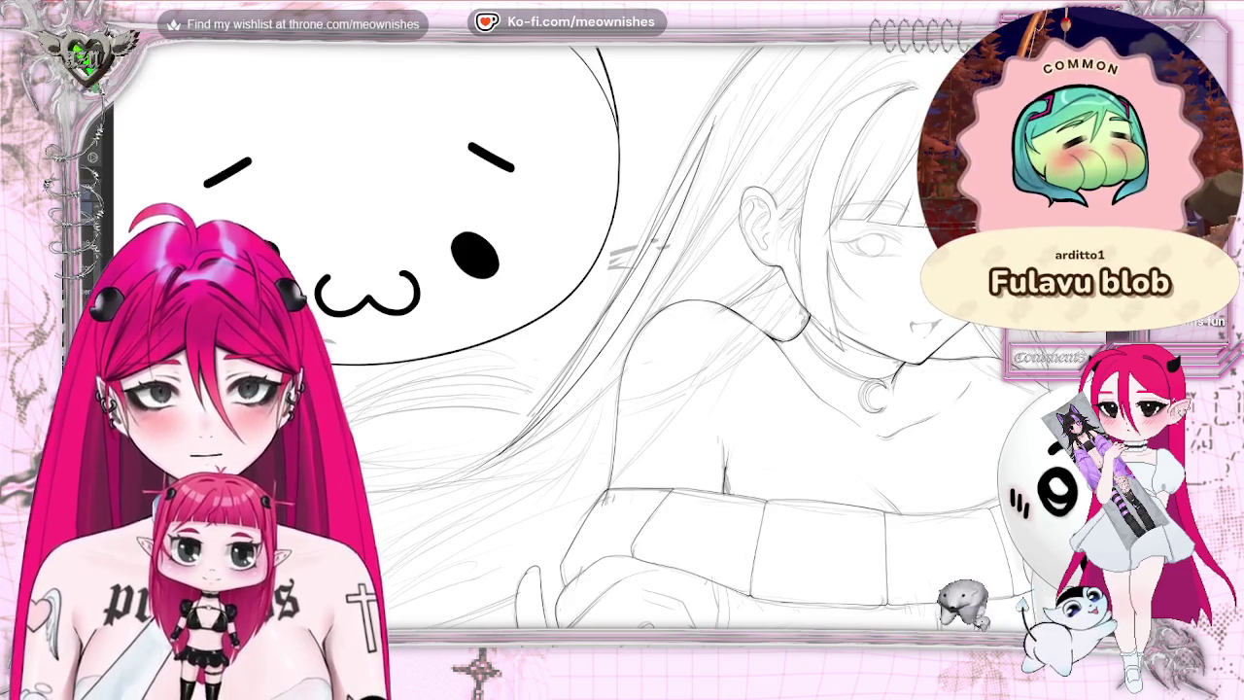
- Zoom around the canvas and mirror the view to check the hair drawing
{"action": "scroll", "coordinate": [603, 337], "scroll_direction": "down", "scroll_amount": 1}
{"action": "scroll", "coordinate": [603, 337], "scroll_direction": "down", "scroll_amount": 1}
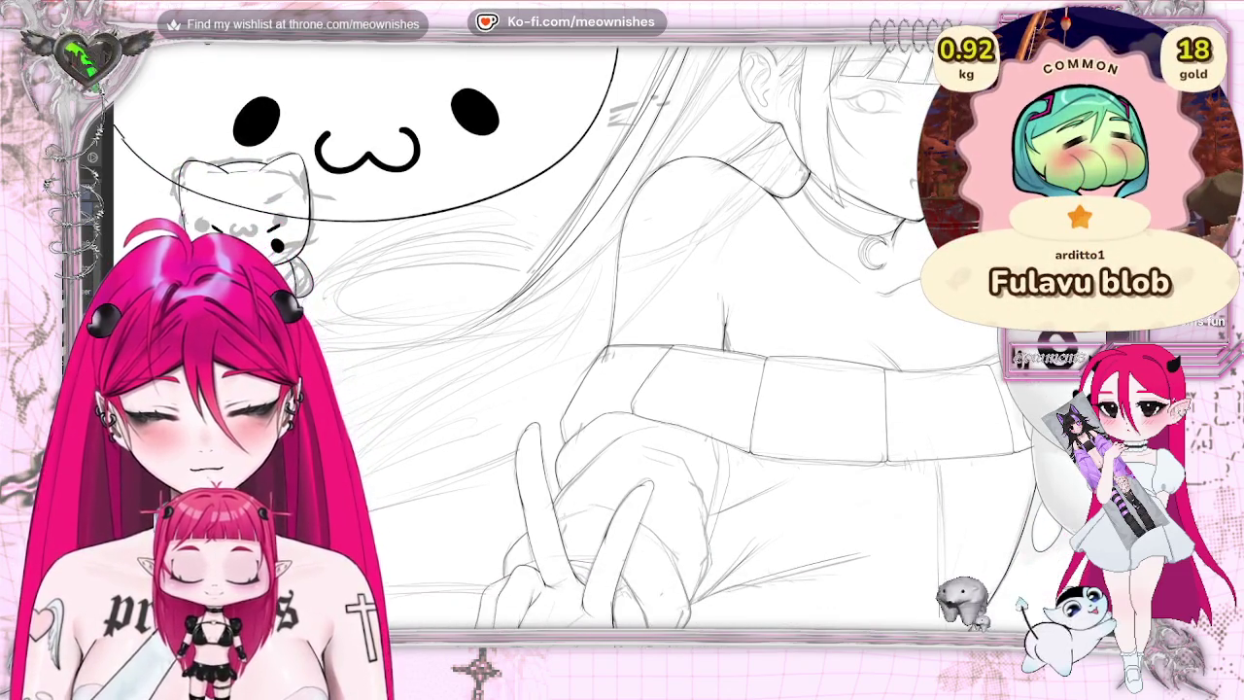
{"action": "scroll", "coordinate": [603, 337], "scroll_direction": "down", "scroll_amount": 3}
{"action": "scroll", "coordinate": [603, 337], "scroll_direction": "up", "scroll_amount": 3}
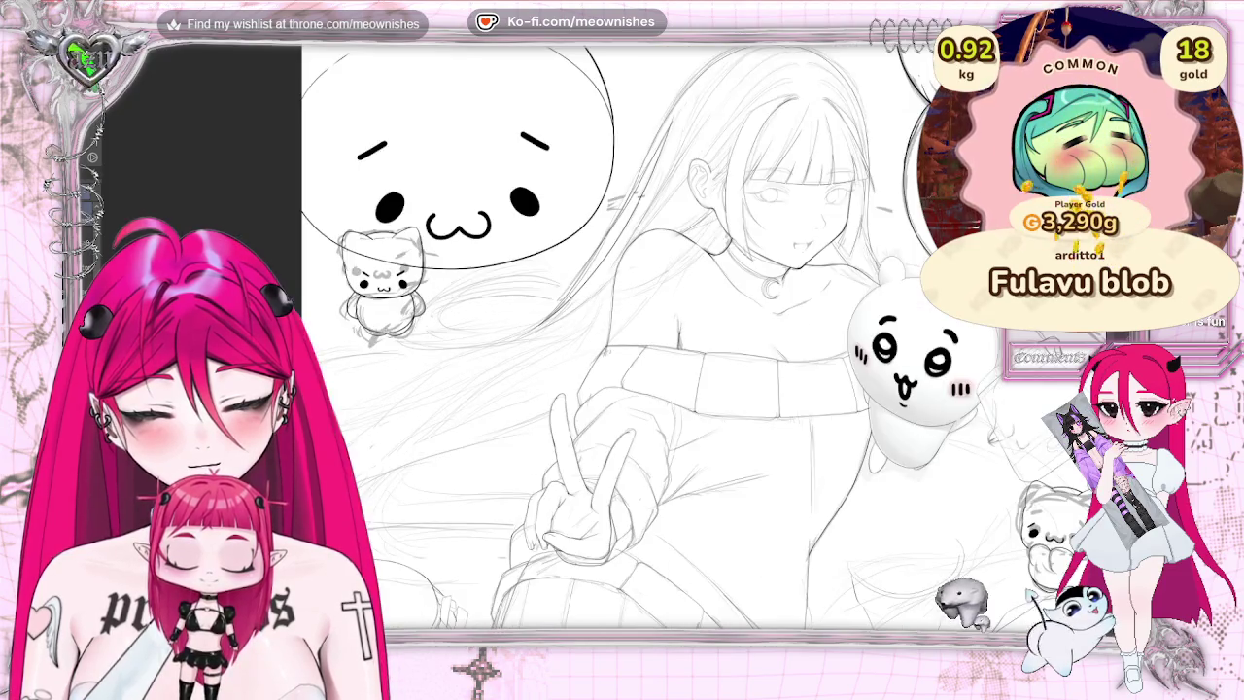
{"action": "scroll", "coordinate": [603, 337], "scroll_direction": "down", "scroll_amount": 1}
{"action": "scroll", "coordinate": [622, 338], "scroll_direction": "down", "scroll_amount": 1}
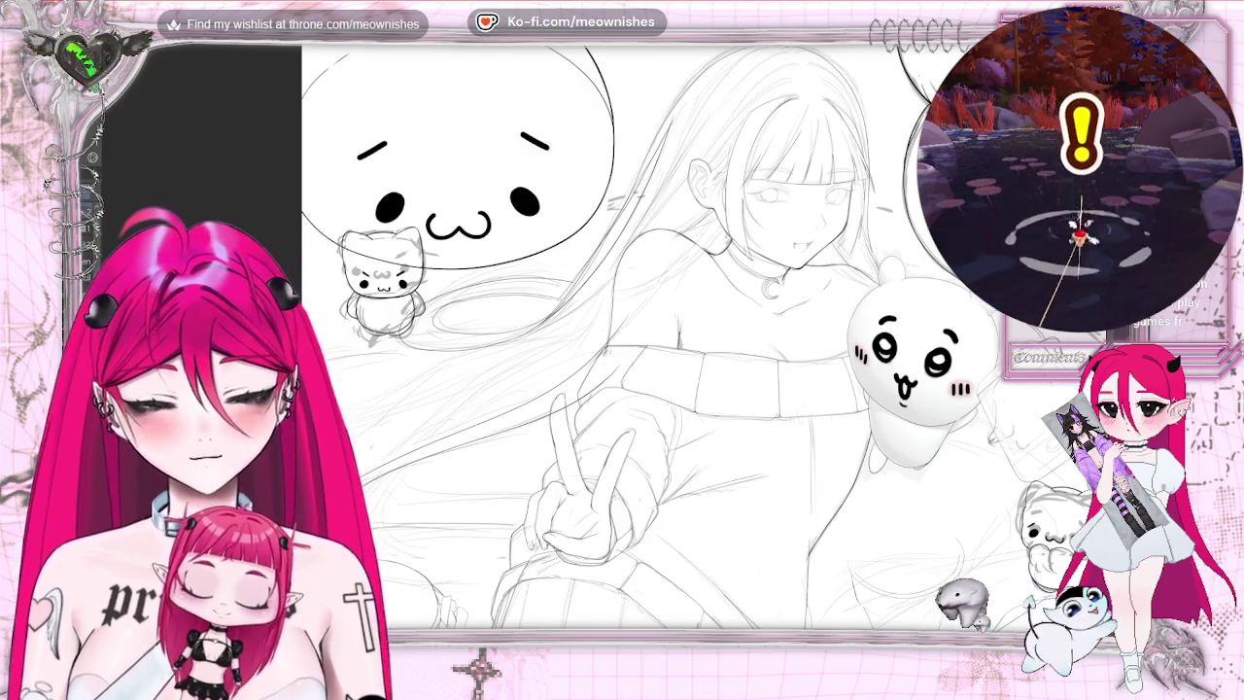
{"action": "key", "text": "h"}
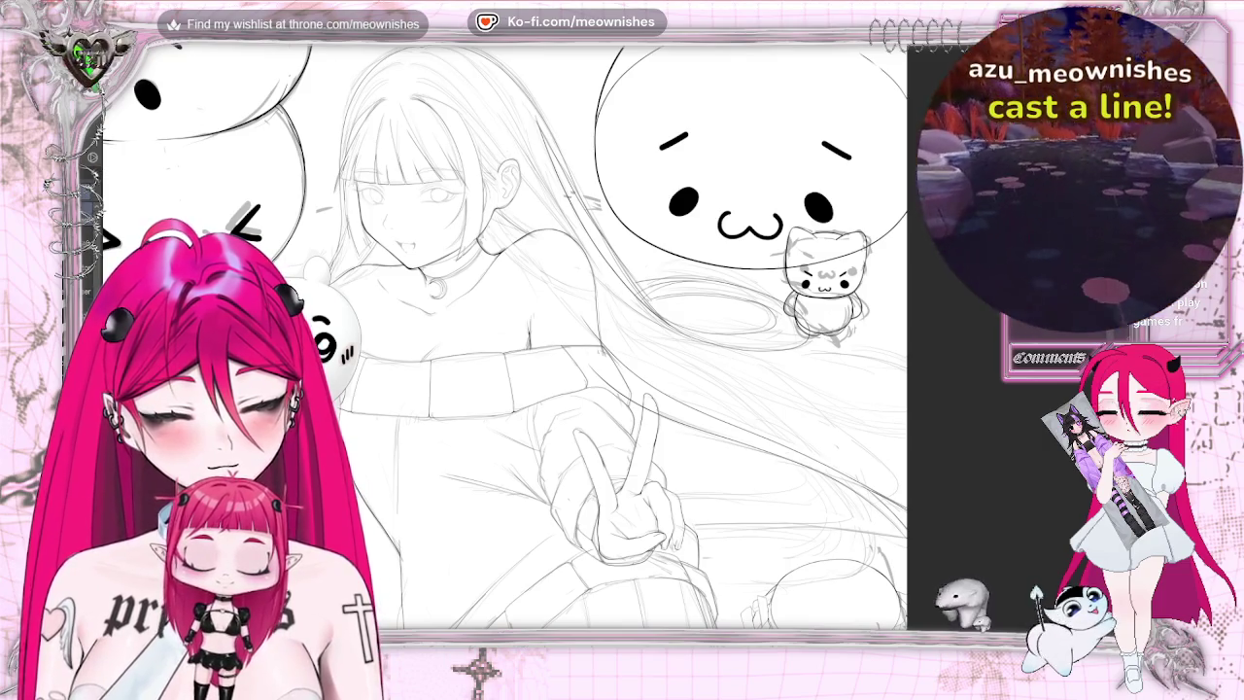
{"action": "key", "text": "h"}
{"action": "scroll", "coordinate": [613, 350], "scroll_direction": "down", "scroll_amount": 3}
{"action": "scroll", "coordinate": [613, 350], "scroll_direction": "up", "scroll_amount": 3}
{"action": "scroll", "coordinate": [612, 350], "scroll_direction": "up", "scroll_amount": 2}
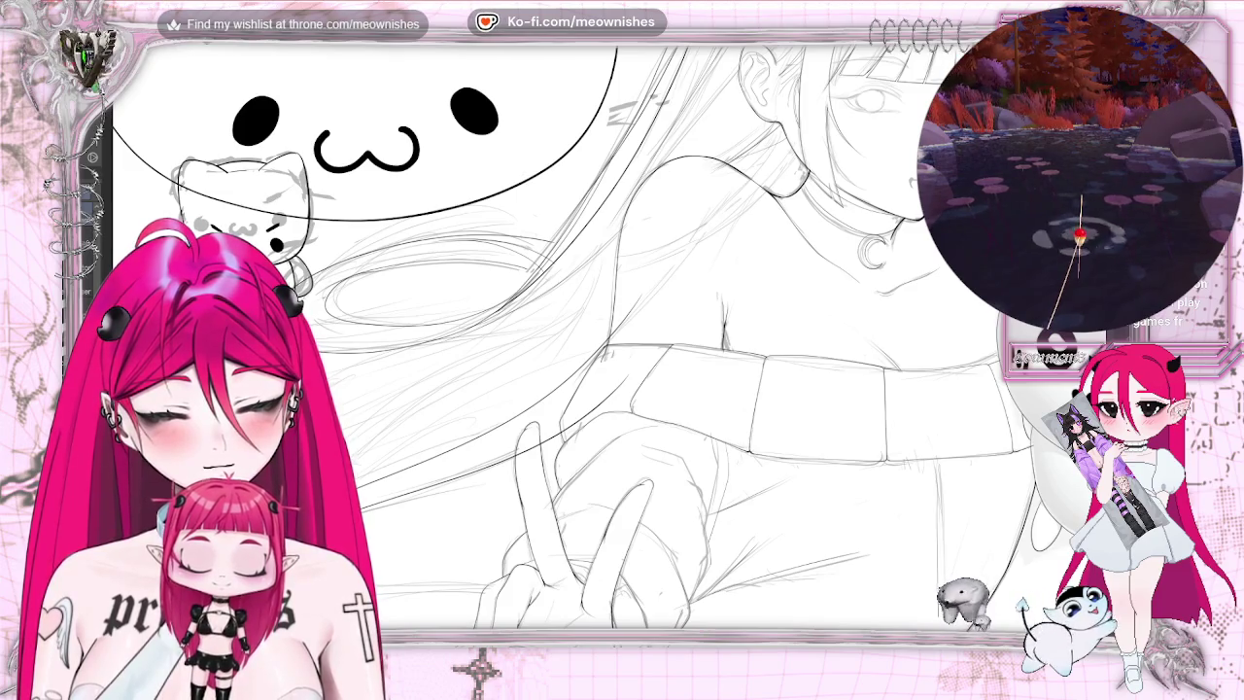
{"action": "scroll", "coordinate": [603, 337], "scroll_direction": "up", "scroll_amount": 3}
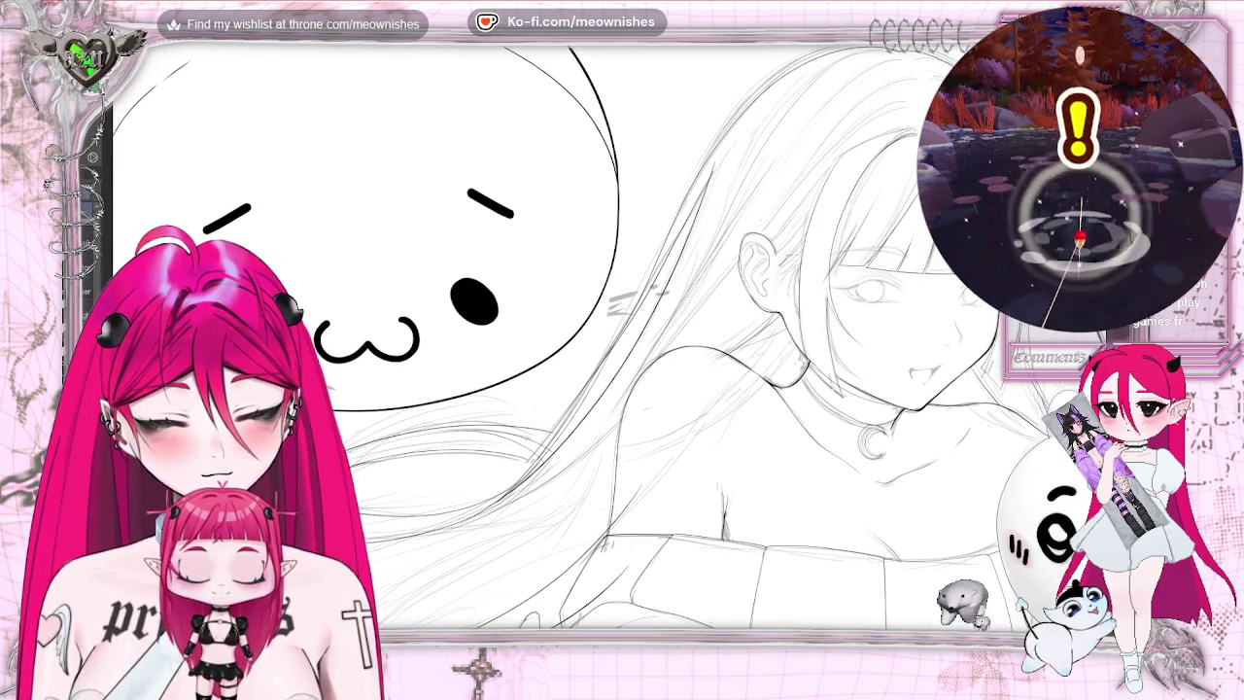
{"action": "scroll", "coordinate": [603, 350], "scroll_direction": "down", "scroll_amount": 3}
{"action": "scroll", "coordinate": [603, 350], "scroll_direction": "down", "scroll_amount": 2}
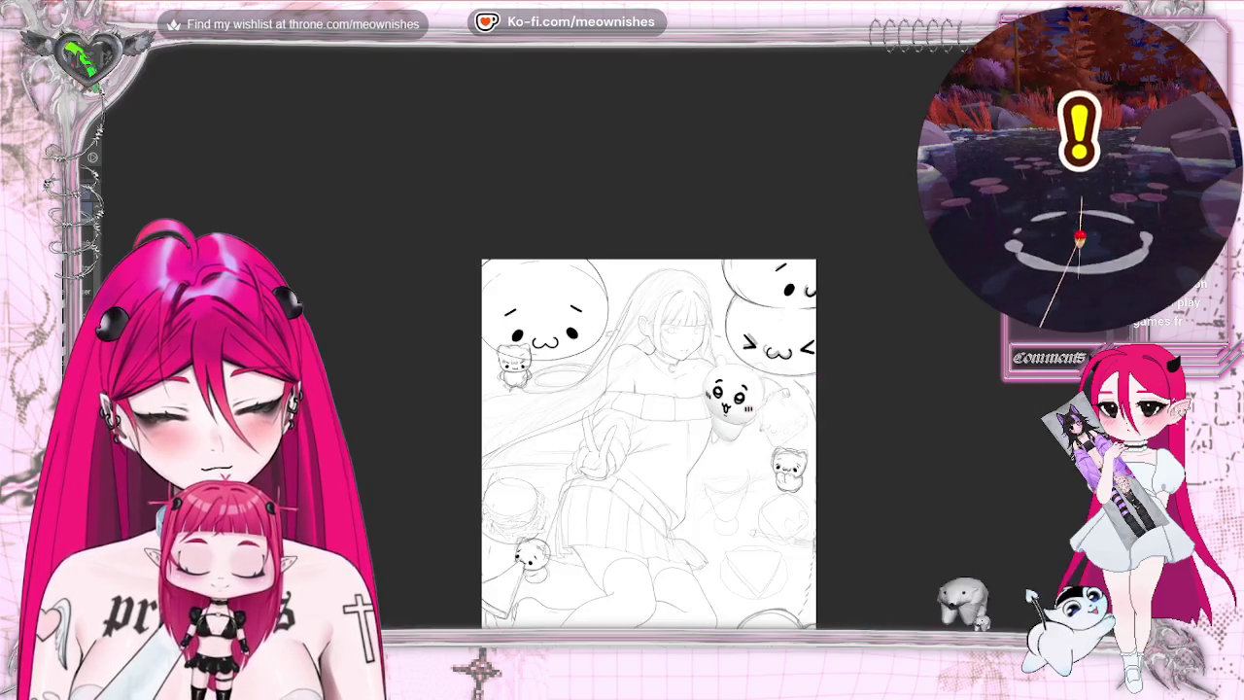
{"action": "scroll", "coordinate": [649, 443], "scroll_direction": "down", "scroll_amount": 2}
{"action": "scroll", "coordinate": [603, 350], "scroll_direction": "up", "scroll_amount": 5}
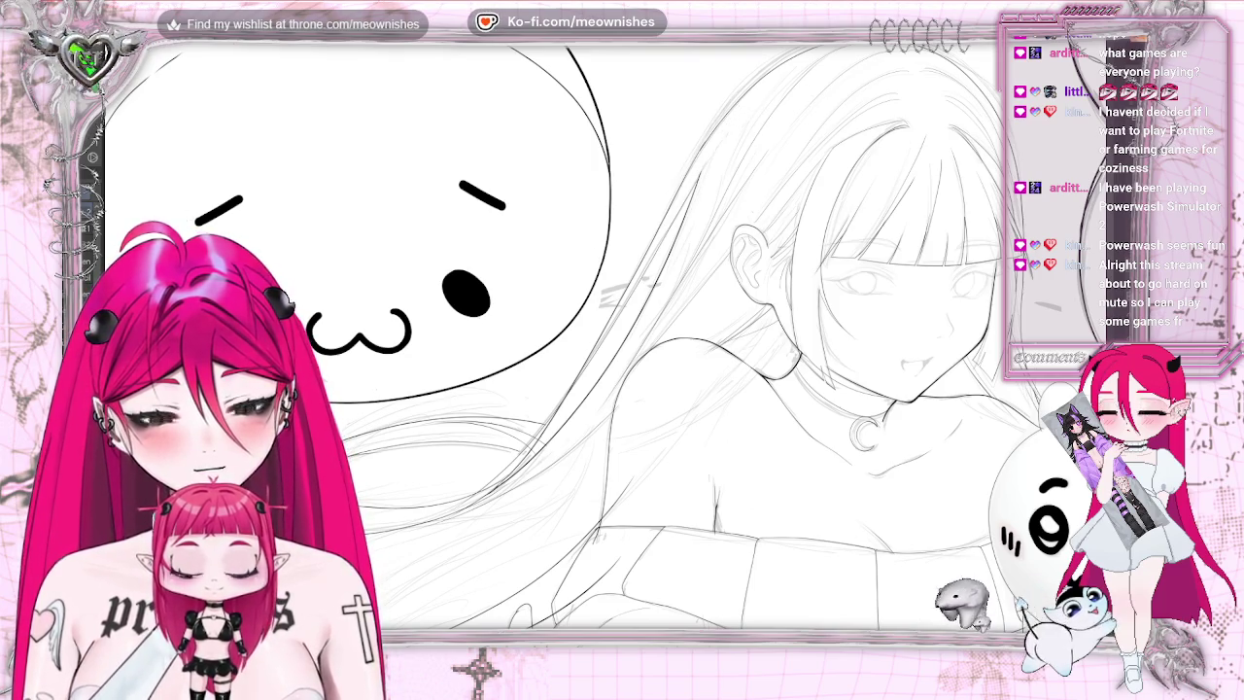
- Mirror-check the proportions again, then rotate the view and zoom in on the flowing hair
{"action": "scroll", "coordinate": [646, 442], "scroll_direction": "down", "scroll_amount": 3}
{"action": "scroll", "coordinate": [647, 442], "scroll_direction": "down", "scroll_amount": 2}
{"action": "scroll", "coordinate": [603, 347], "scroll_direction": "up", "scroll_amount": 2}
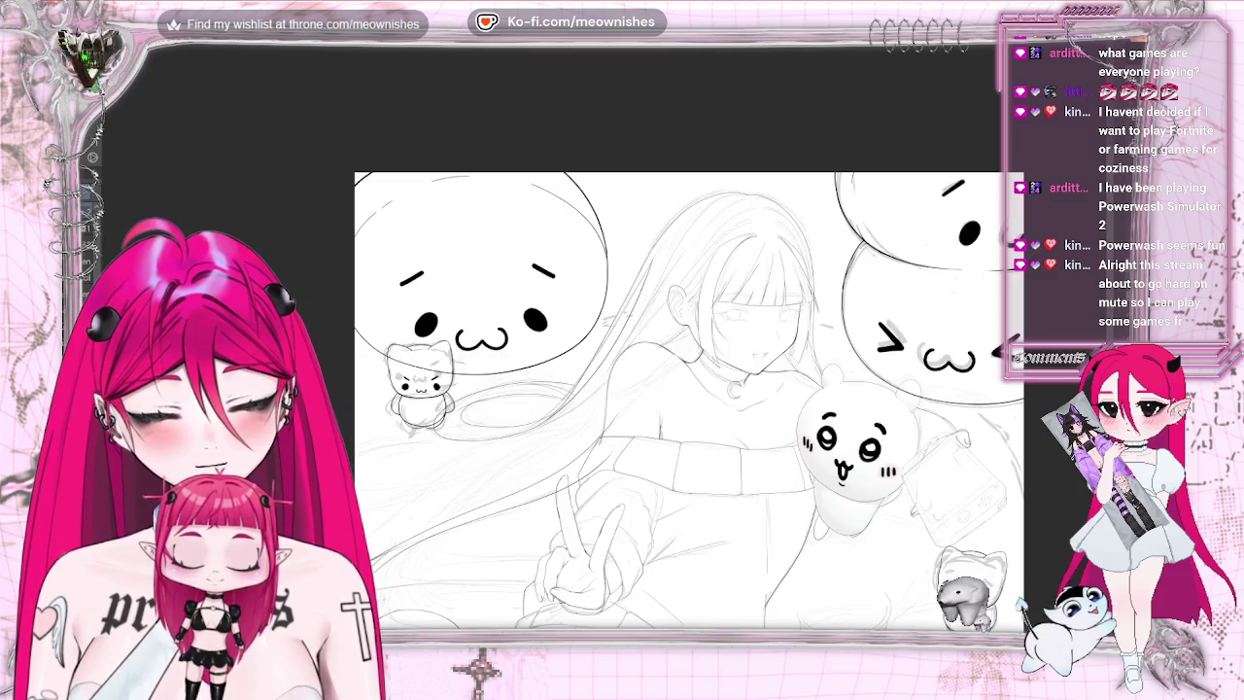
{"action": "scroll", "coordinate": [603, 347], "scroll_direction": "up", "scroll_amount": 2}
{"action": "key", "text": "m"}
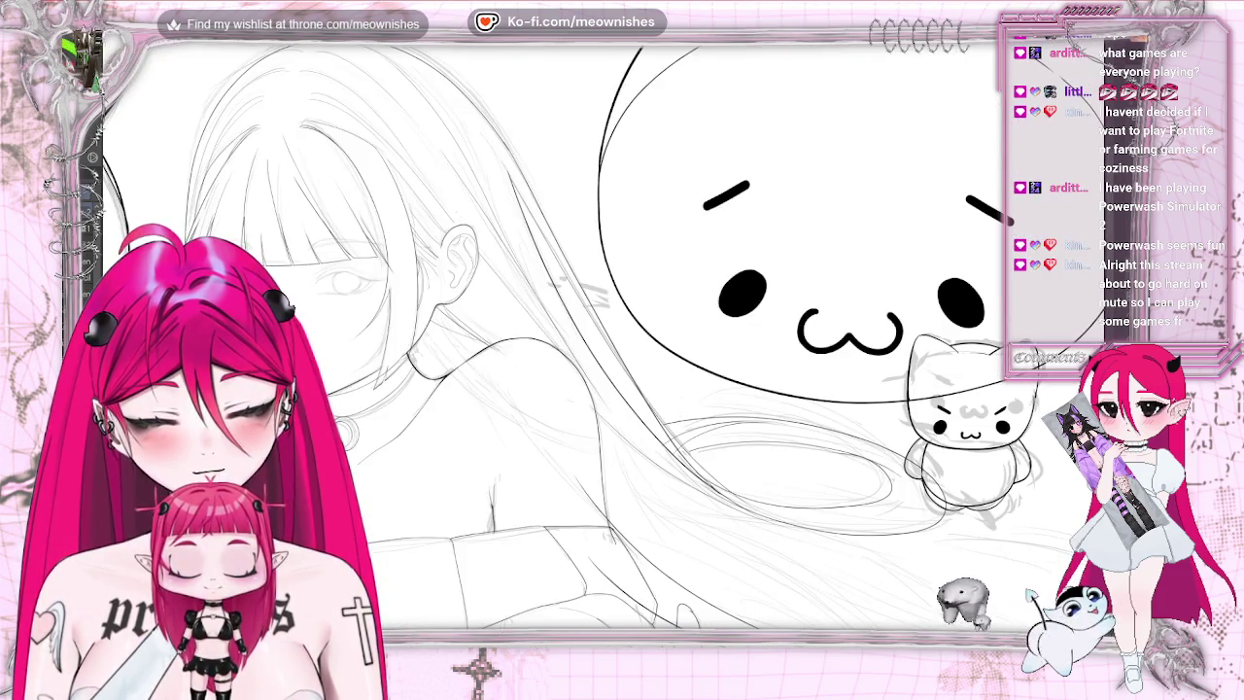
{"action": "key", "text": "m"}
{"action": "scroll", "coordinate": [622, 347], "scroll_direction": "down", "scroll_amount": 4}
{"action": "scroll", "coordinate": [622, 347], "scroll_direction": "up", "scroll_amount": 4}
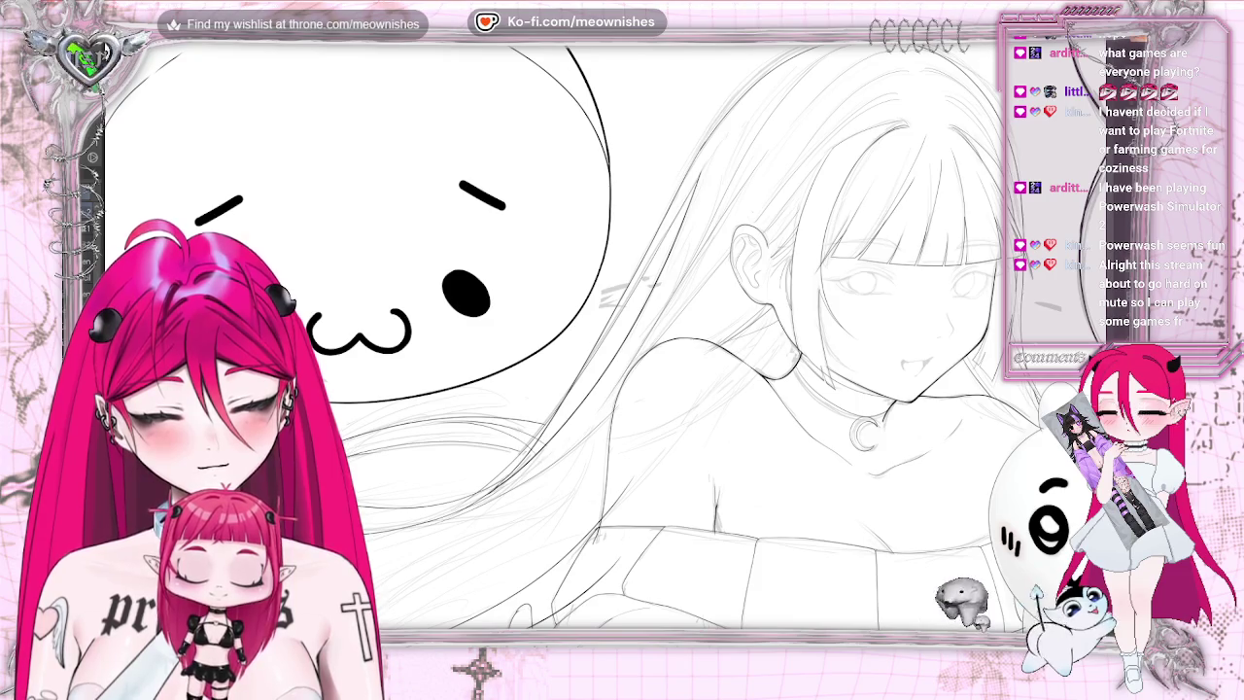
{"action": "scroll", "coordinate": [622, 336], "scroll_direction": "down", "scroll_amount": 2}
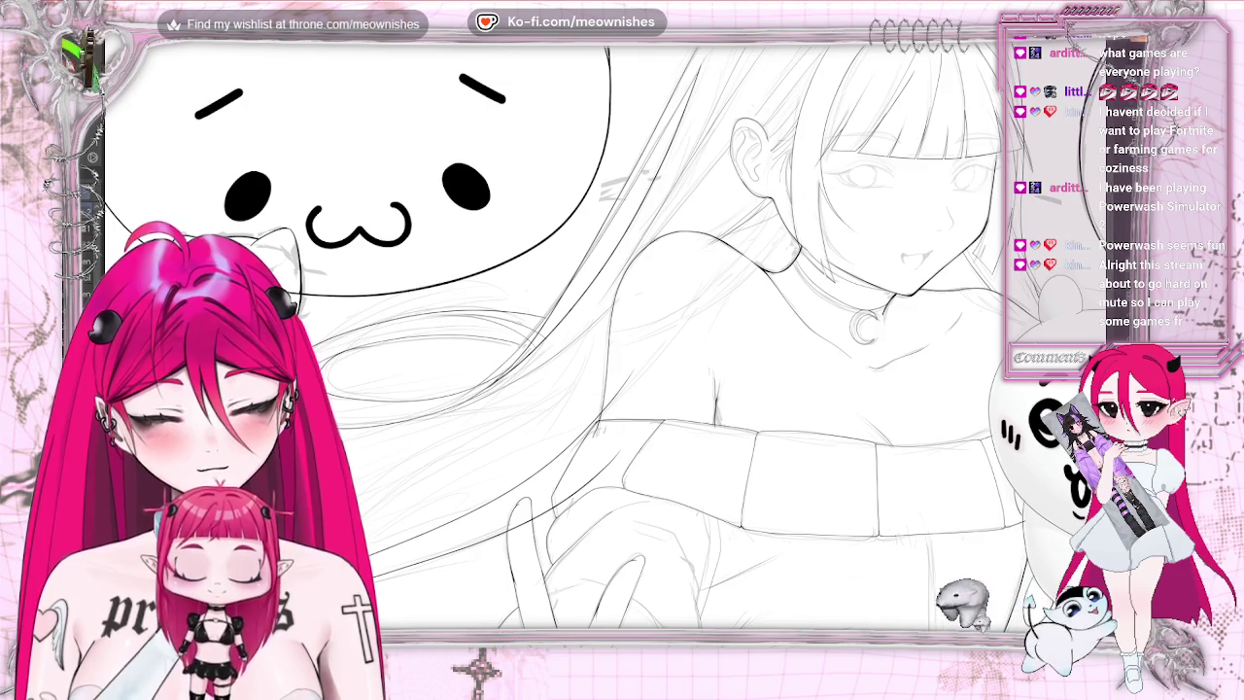
{"action": "key", "text": "h"}
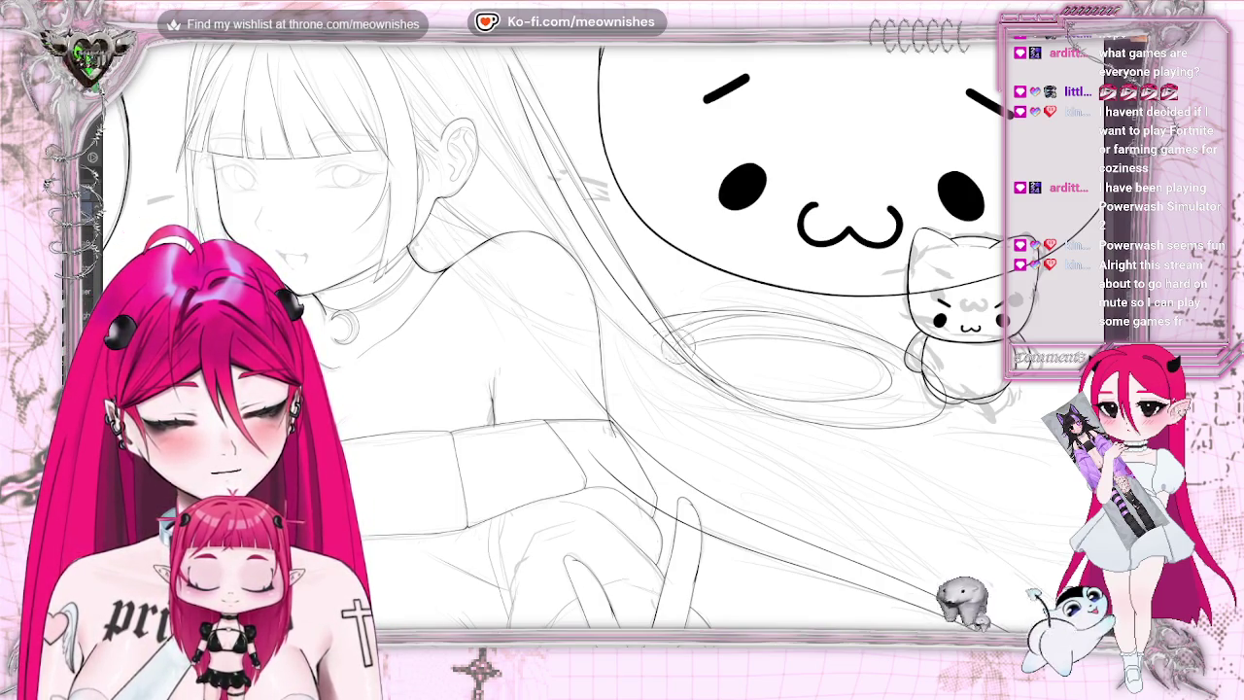
{"action": "scroll", "coordinate": [679, 335], "scroll_direction": "up", "scroll_amount": 2}
{"action": "key", "text": "h"}
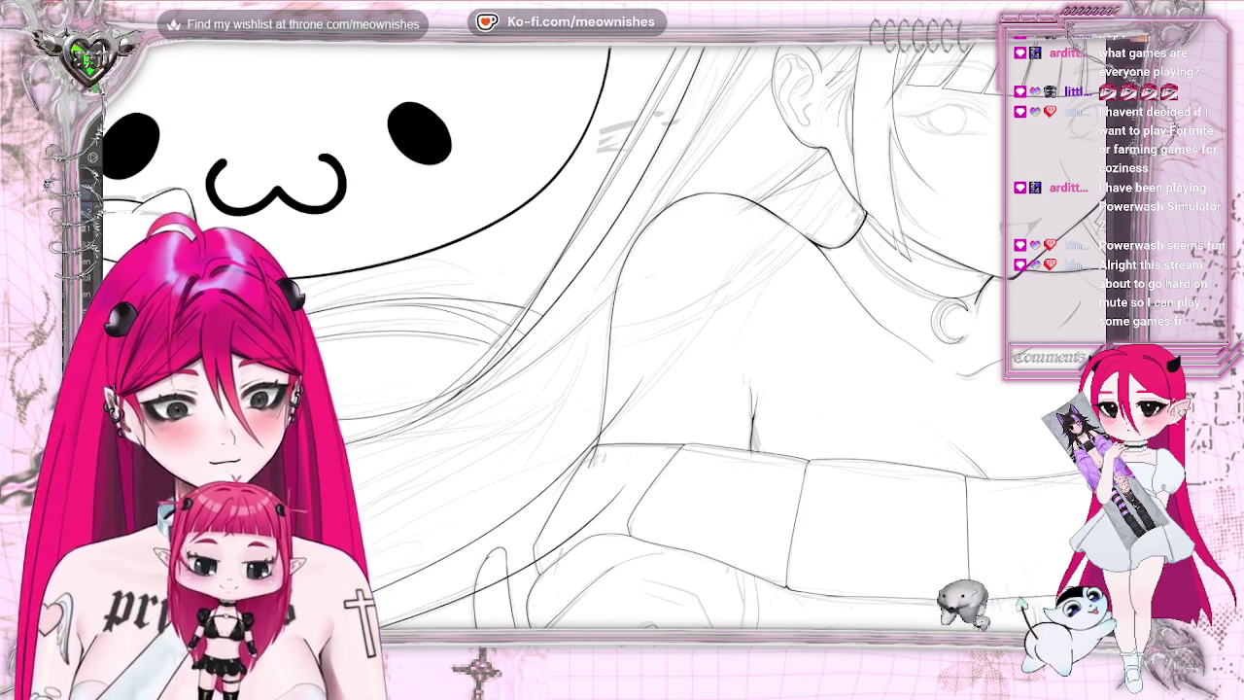
{"action": "key", "text": "m"}
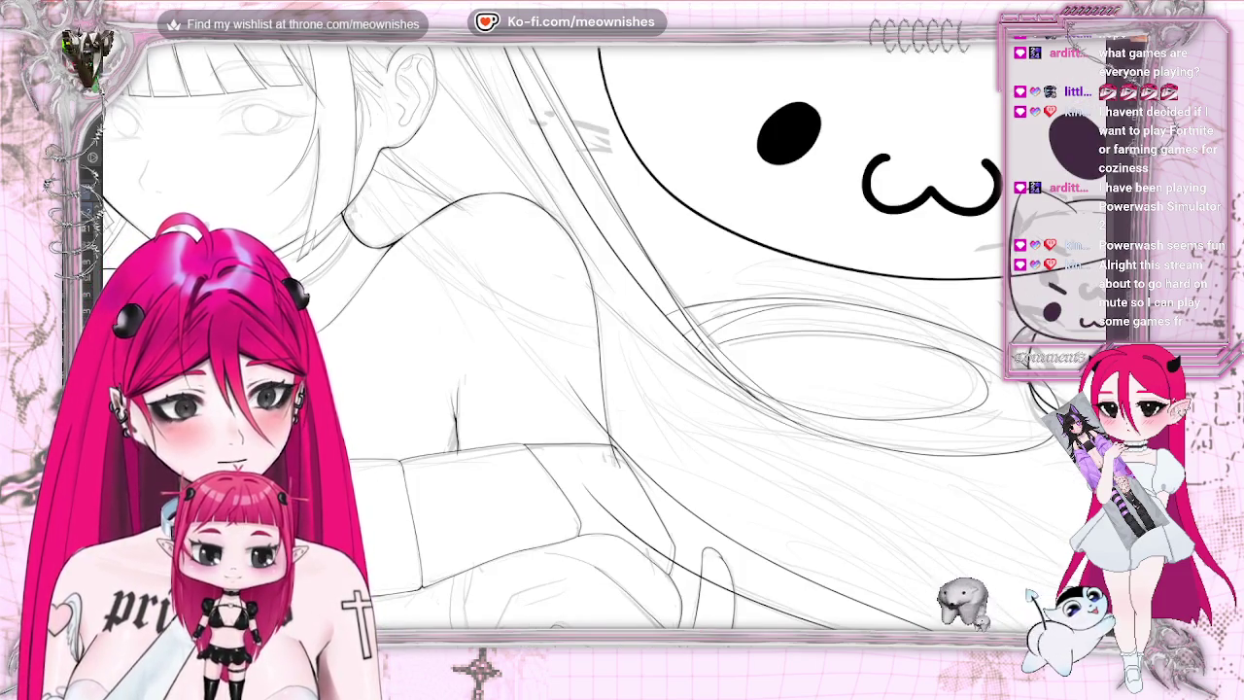
{"action": "key", "text": "minus"}
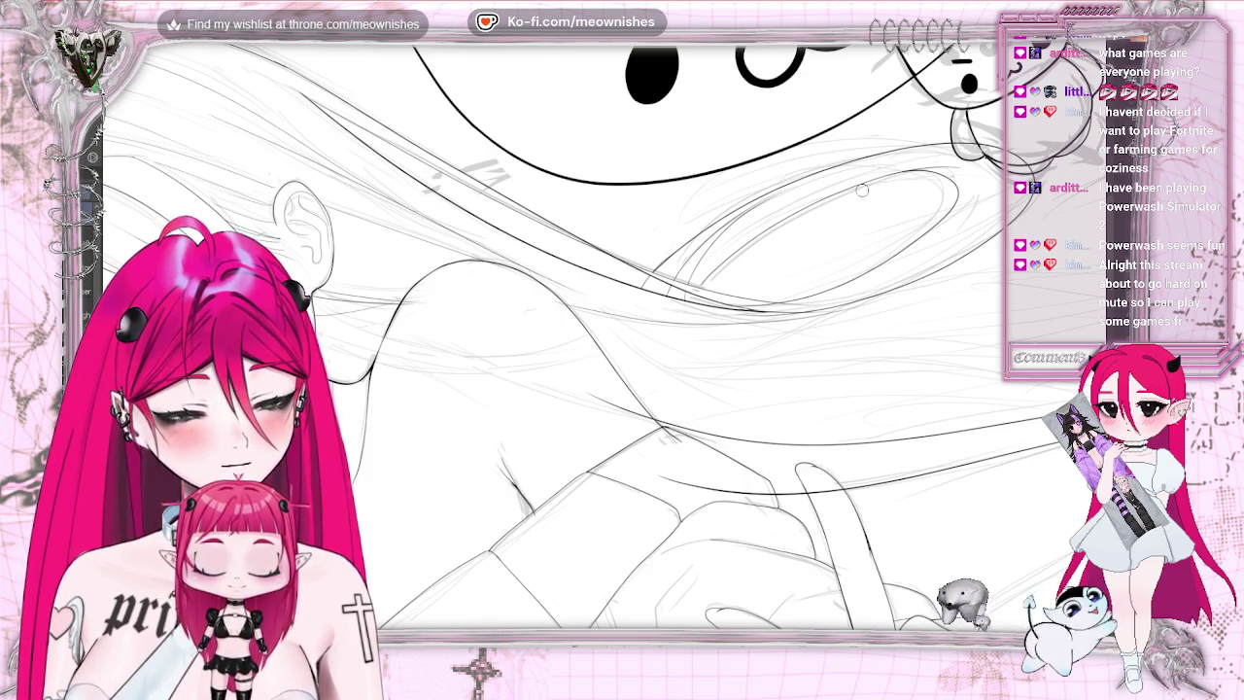
{"action": "key", "text": "ctrl+plus"}
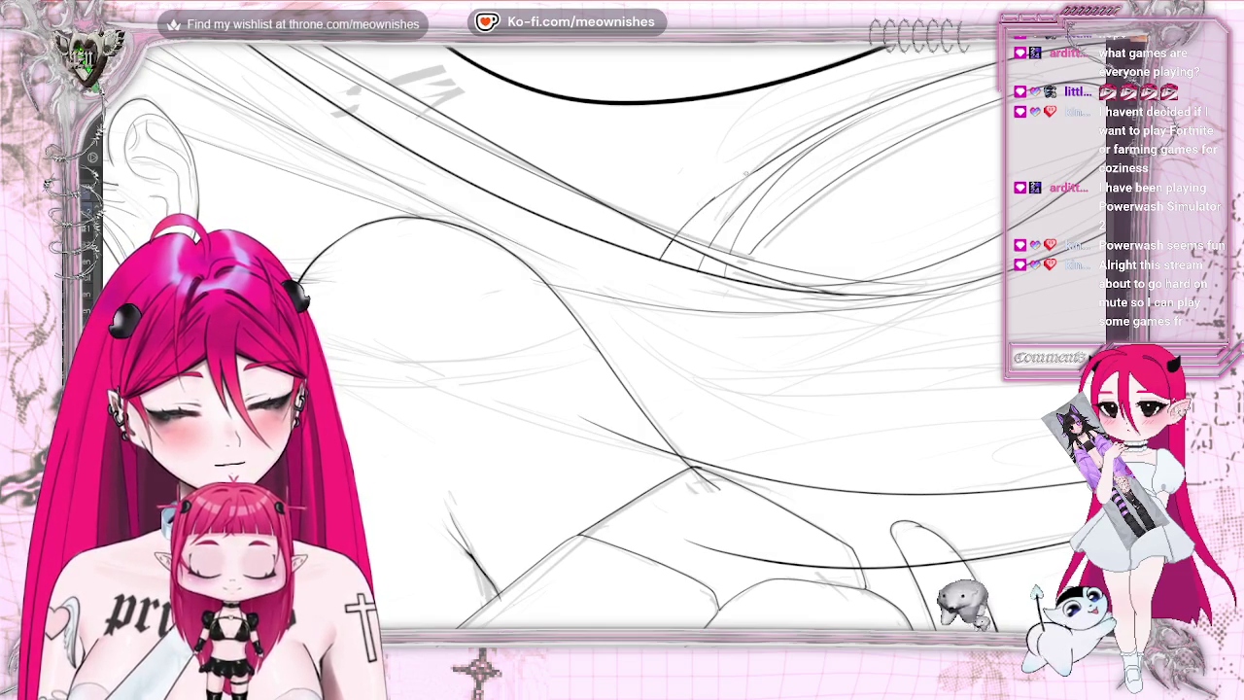
- Undo the last two hair strokes and redraw a strand of the flowing hair
{"action": "key", "text": "ctrl+z"}
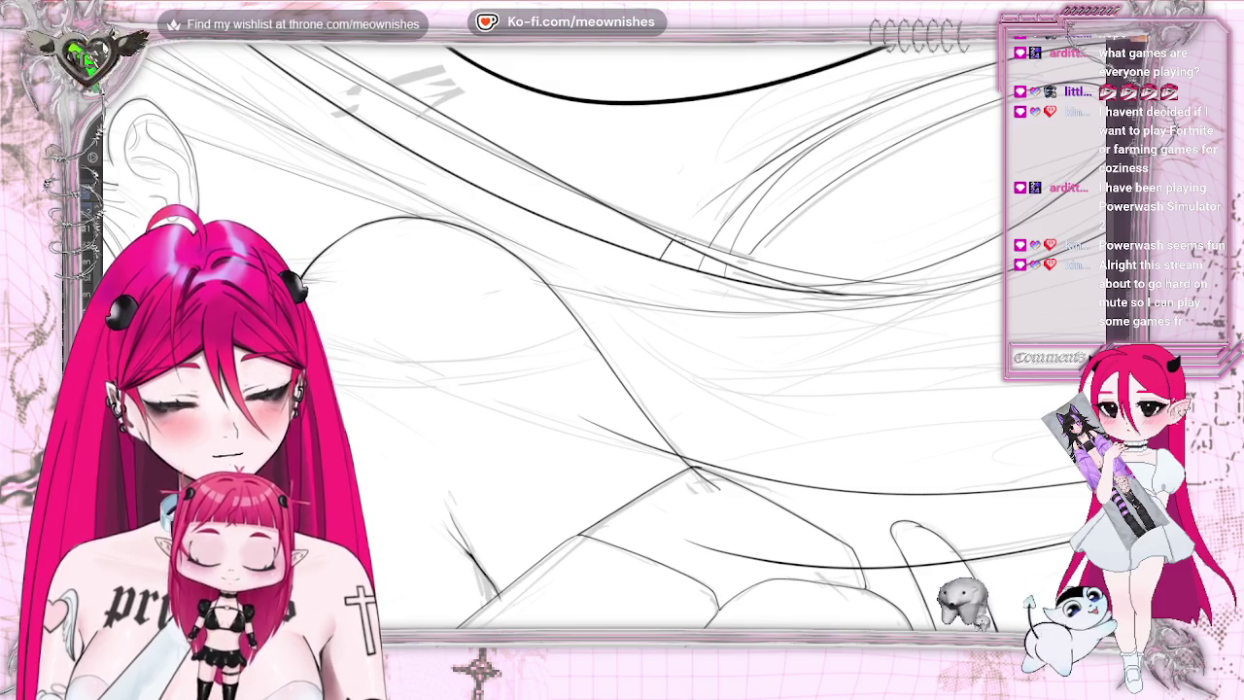
{"action": "key", "text": "ctrl+z"}
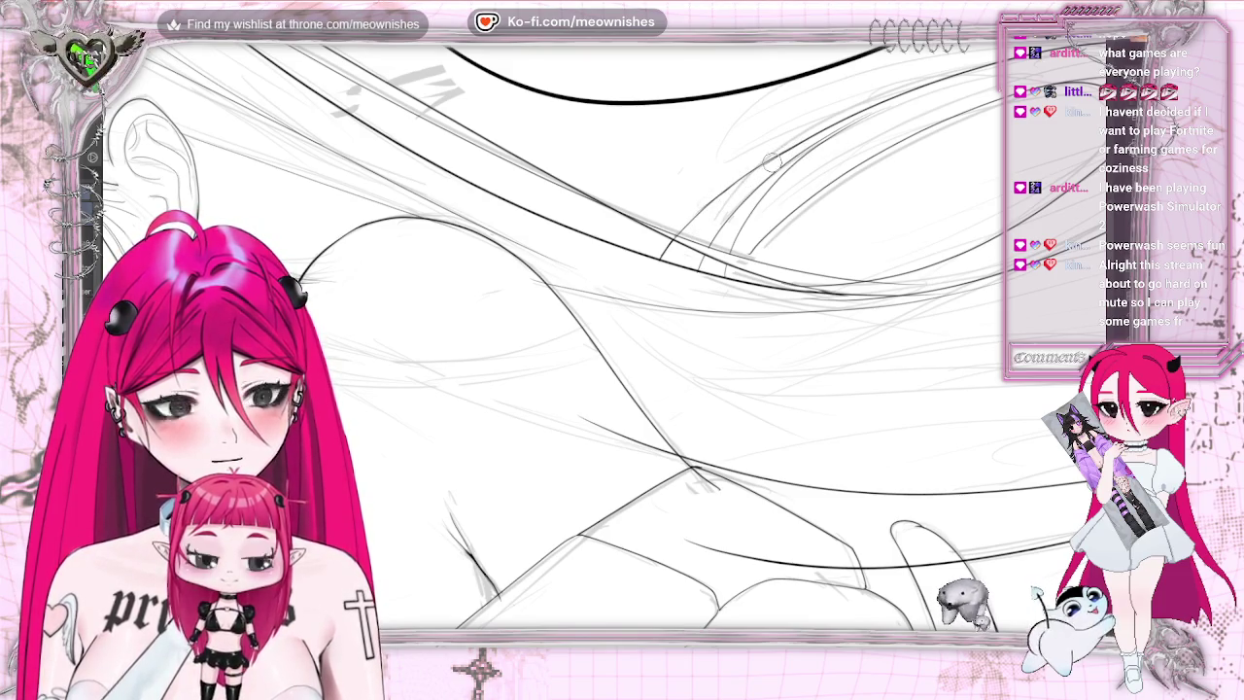
{"action": "left_click_drag", "start_coordinate": [719, 195], "coordinate": [809, 127]}
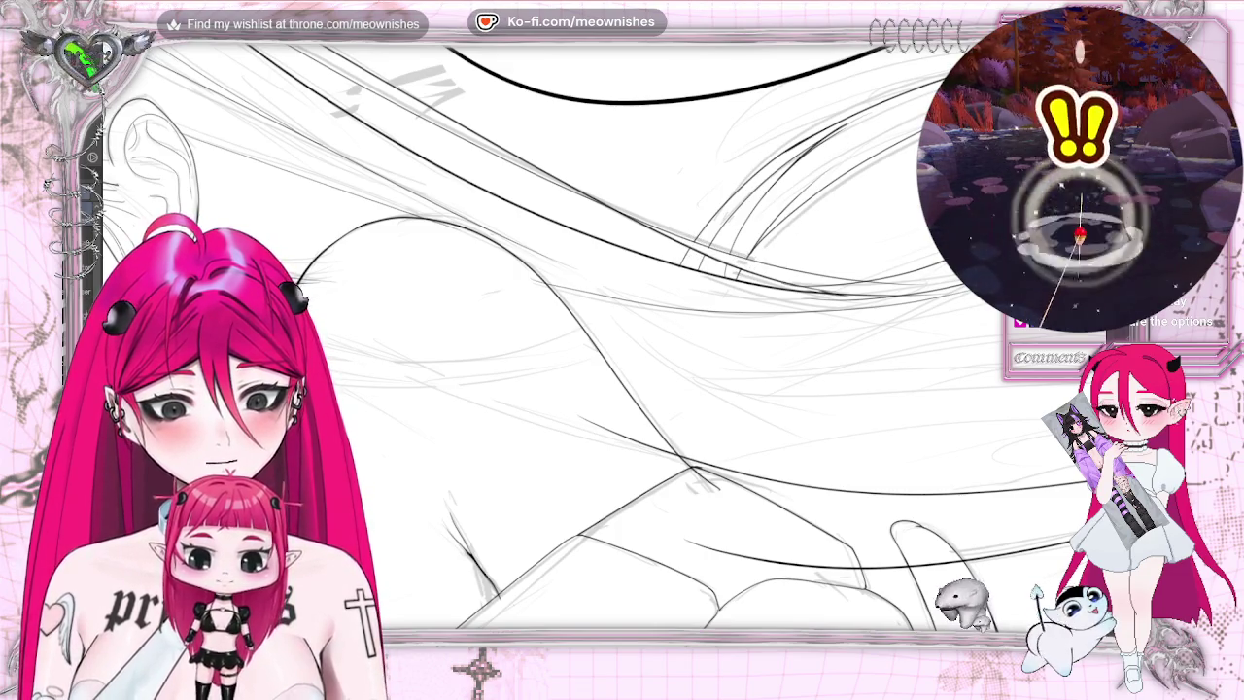
{"action": "key", "text": "6"}
{"action": "key", "text": "ctrl+0"}
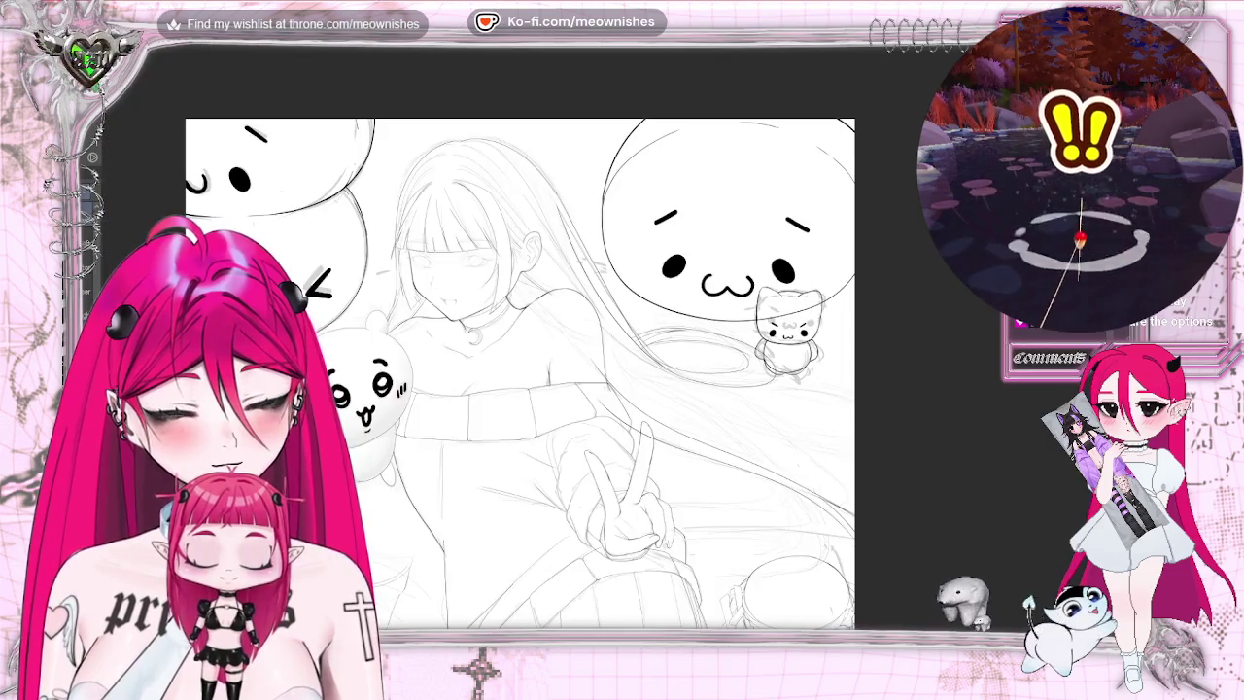
{"action": "key", "text": "ctrl+plus"}
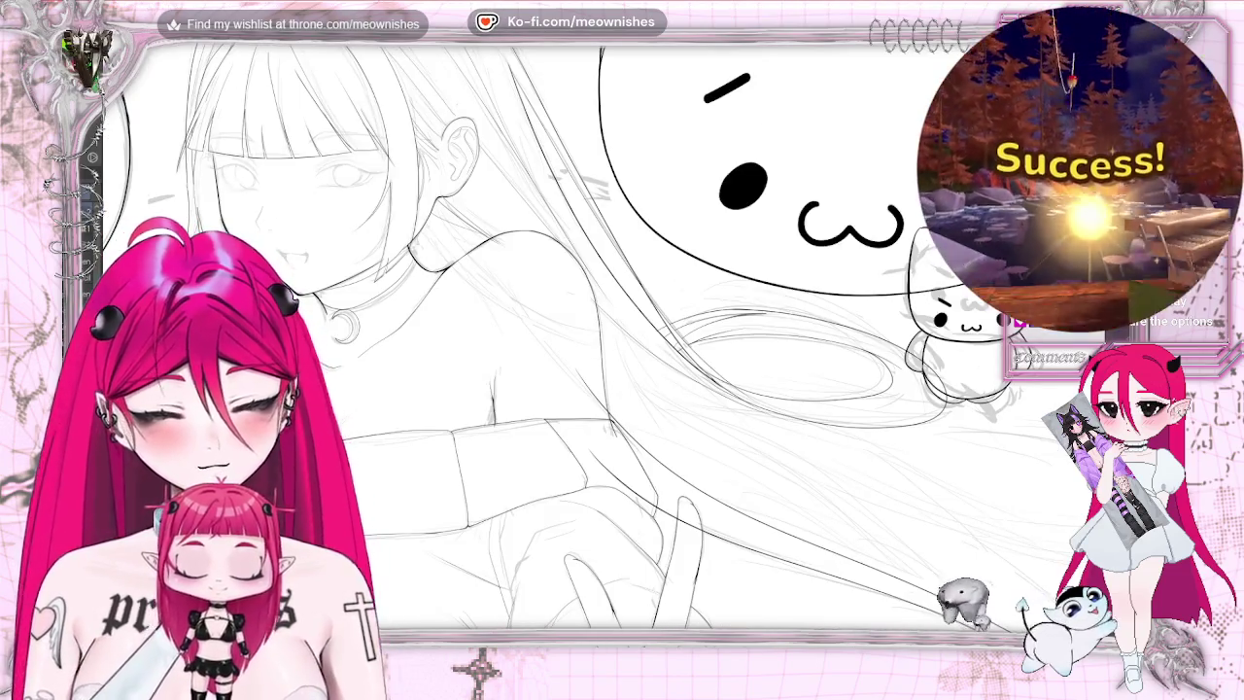
{"action": "key", "text": "h"}
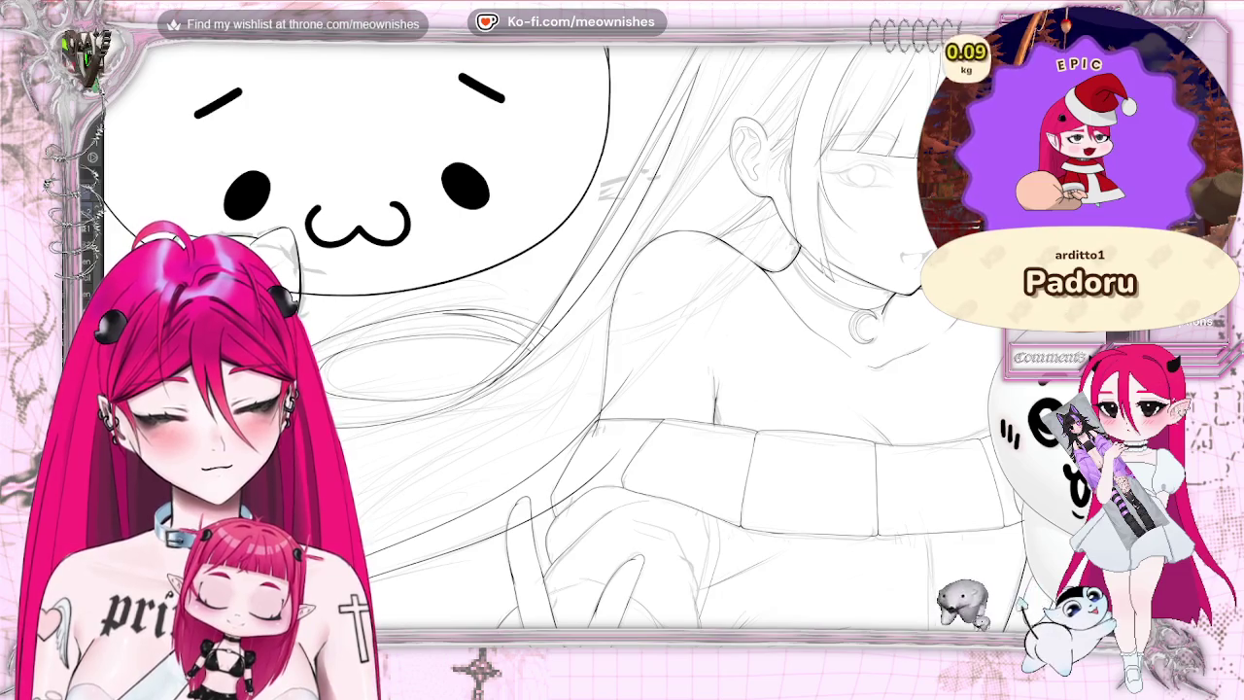
{"action": "scroll", "coordinate": [598, 336], "scroll_direction": "left", "scroll_amount": 3}
{"action": "scroll", "coordinate": [598, 335], "scroll_direction": "left", "scroll_amount": 1}
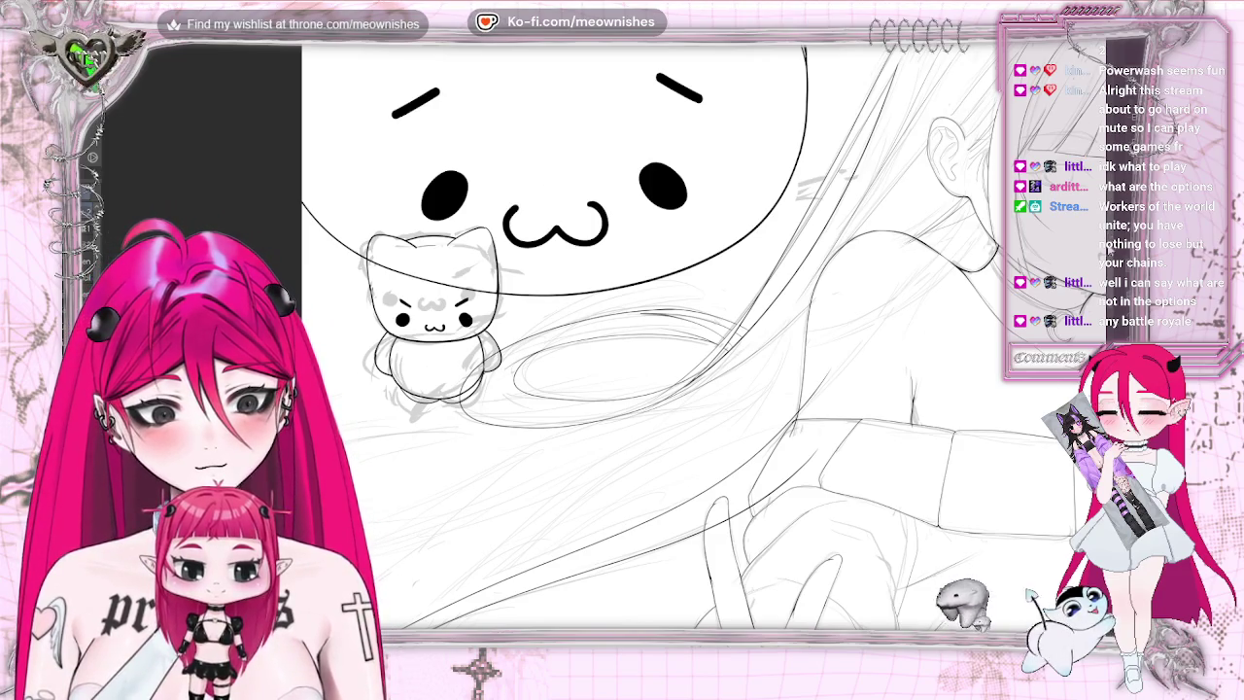
{"action": "scroll", "coordinate": [690, 340], "scroll_direction": "down", "scroll_amount": 5}
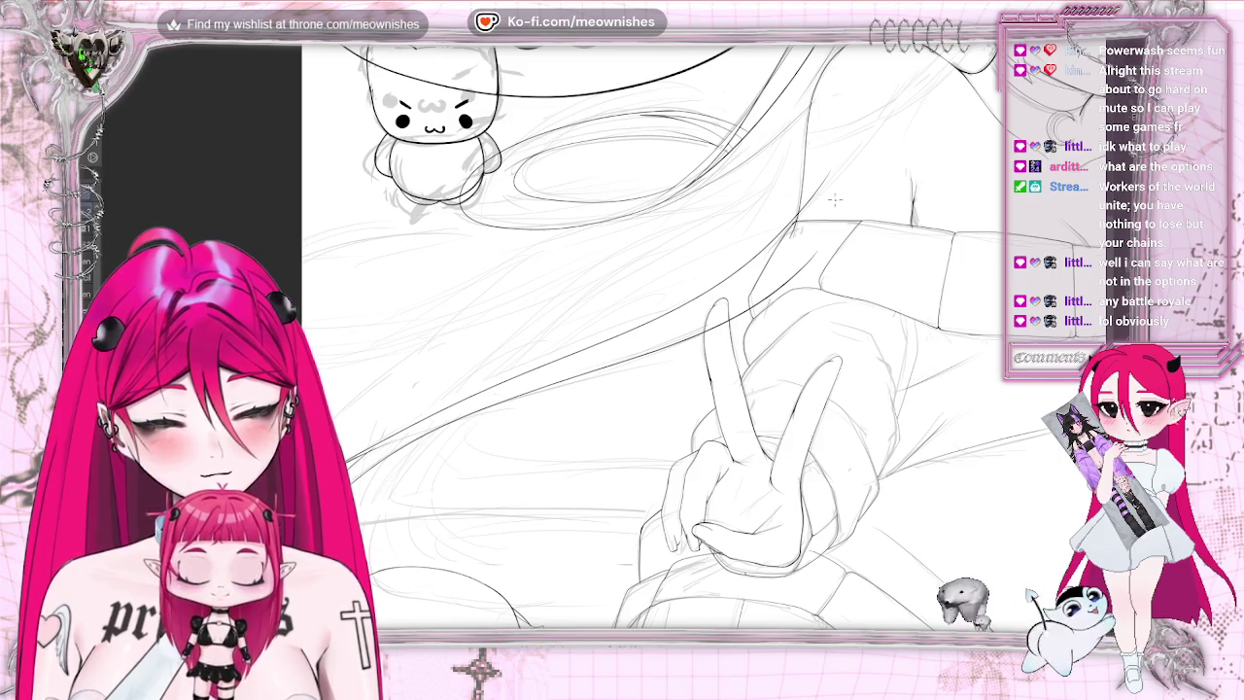
- Ink a long strand toward the lower left and a faint line behind the hand, then zoom out
{"action": "left_click_drag", "start_coordinate": [675, 199], "coordinate": [408, 332]}
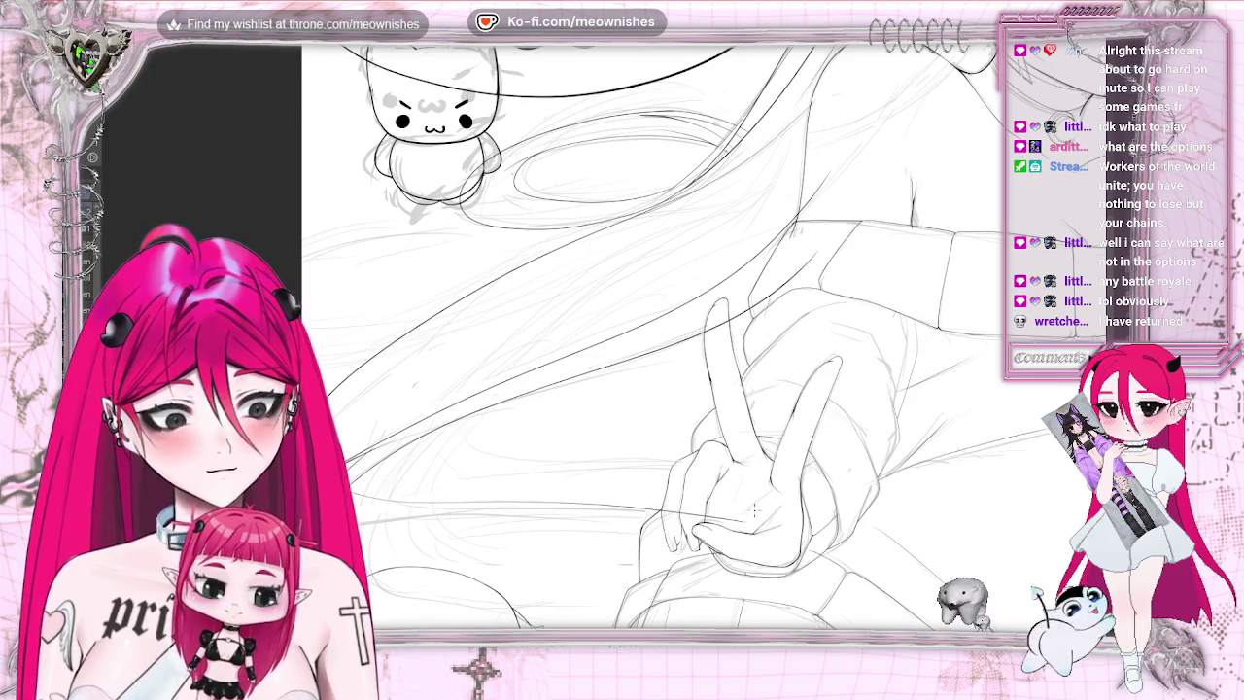
{"action": "left_click_drag", "start_coordinate": [540, 288], "coordinate": [362, 381]}
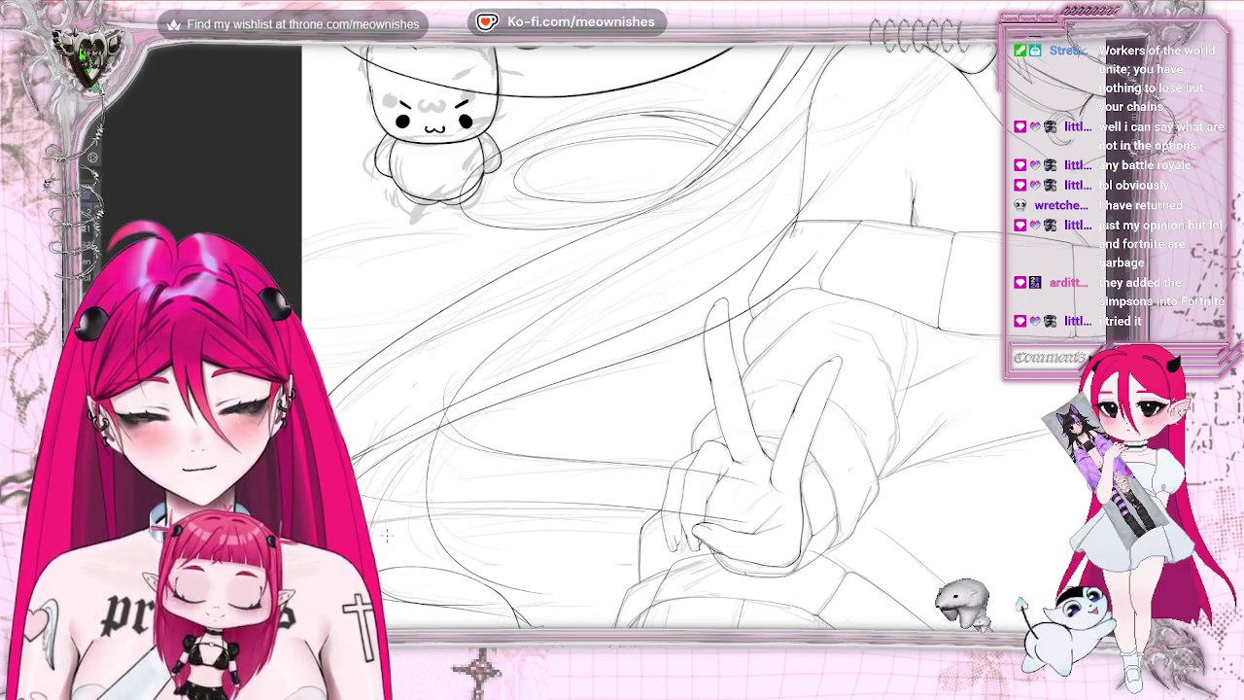
{"action": "scroll", "coordinate": [652, 335], "scroll_direction": "down", "scroll_amount": 5}
{"action": "scroll", "coordinate": [652, 335], "scroll_direction": "up", "scroll_amount": 4}
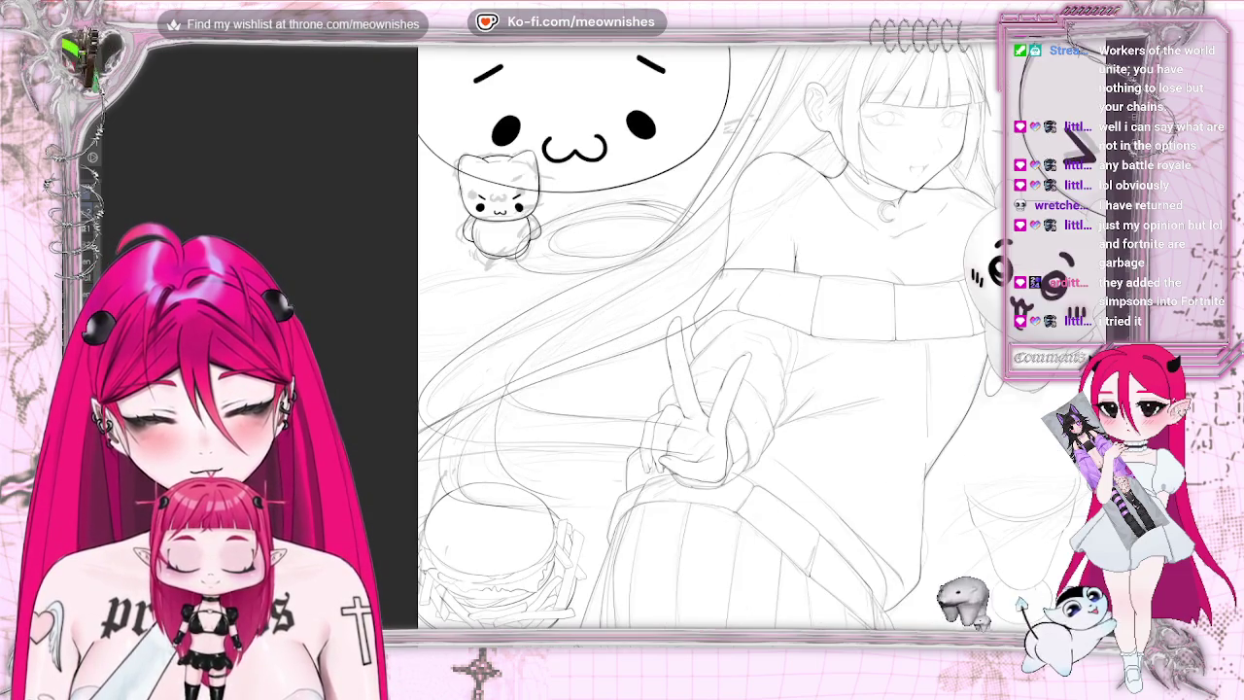
{"action": "scroll", "coordinate": [914, 518], "scroll_direction": "down", "scroll_amount": 2}
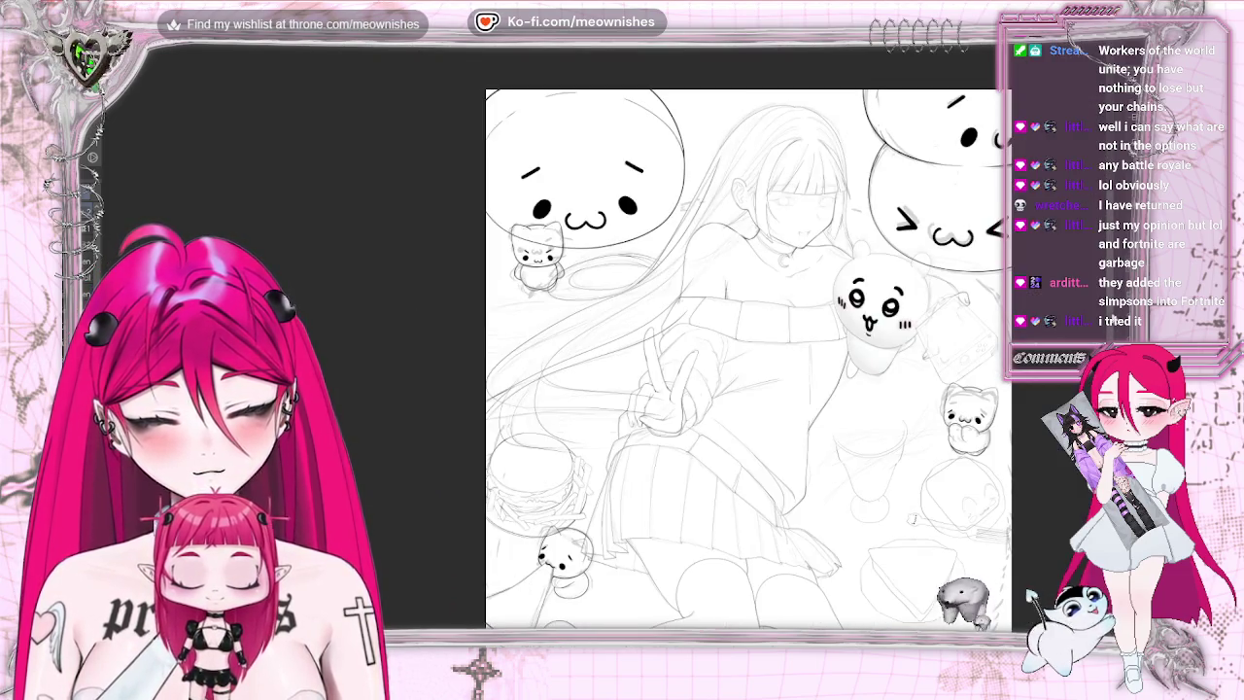
{"action": "scroll", "coordinate": [749, 335], "scroll_direction": "down", "scroll_amount": 2}
{"action": "scroll", "coordinate": [749, 335], "scroll_direction": "down", "scroll_amount": 2}
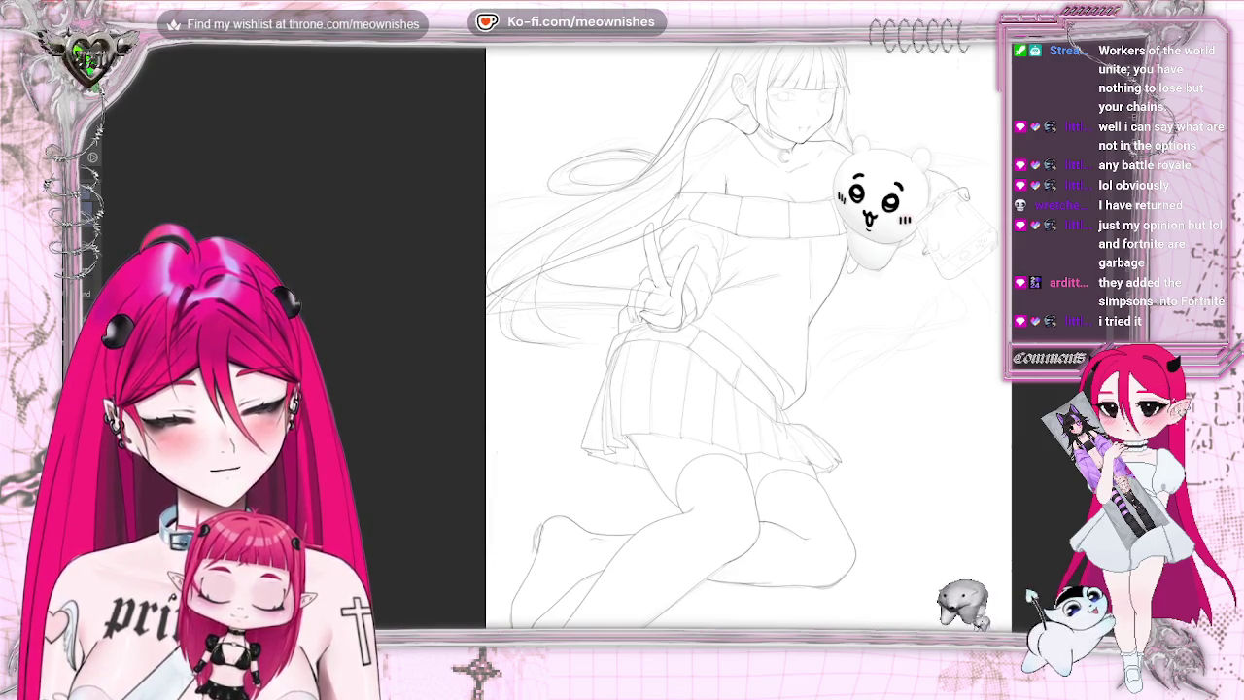
- Zoom back in and draw a curved hair stroke at the upper left
{"action": "scroll", "coordinate": [607, 347], "scroll_direction": "up", "scroll_amount": 2}
{"action": "scroll", "coordinate": [606, 347], "scroll_direction": "up", "scroll_amount": 2}
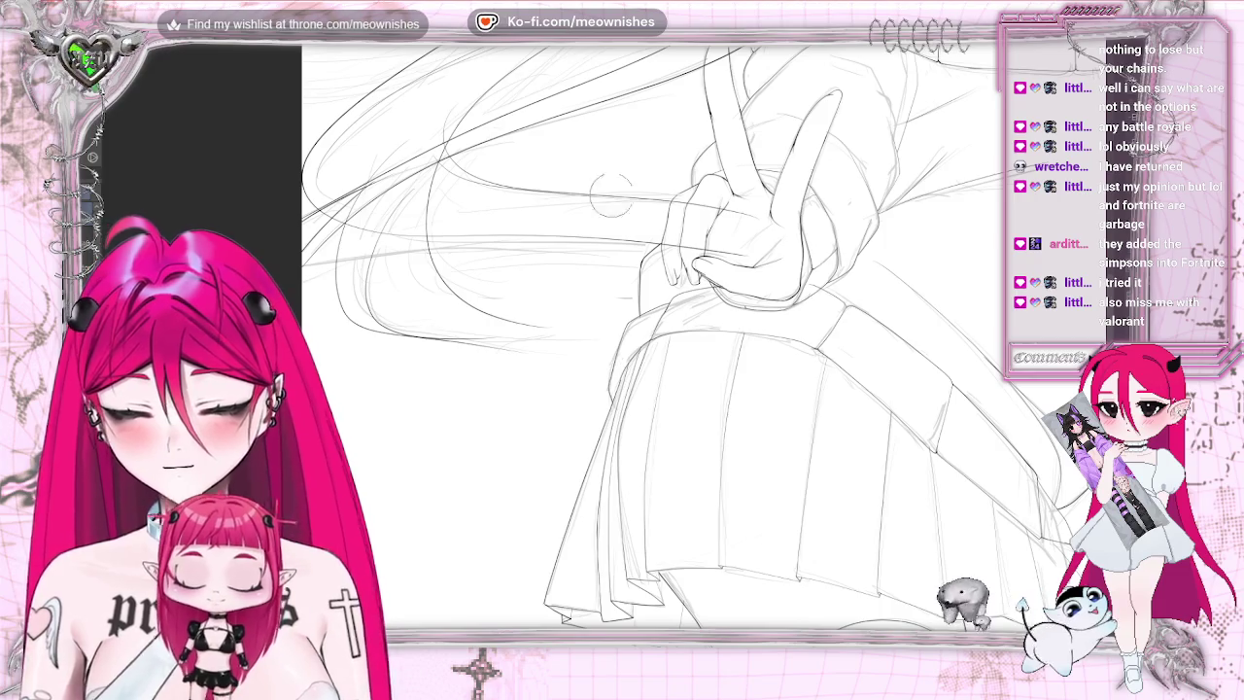
{"action": "scroll", "coordinate": [666, 243], "scroll_direction": "up", "scroll_amount": 3}
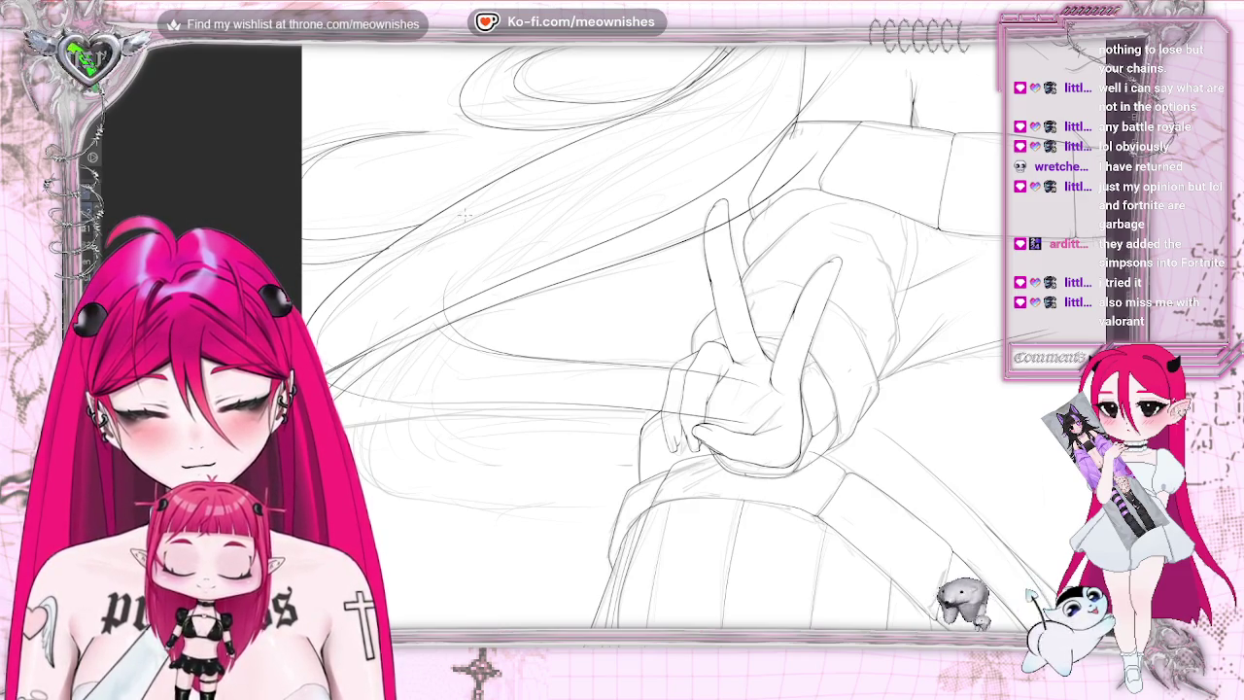
{"action": "mouse_move", "coordinate": [321, 165]}
{"action": "left_mouse_down"}
{"action": "mouse_move", "coordinate": [445, 160]}
{"action": "mouse_move", "coordinate": [449, 177]}
{"action": "left_mouse_up"}
- Undo the short stroke, try and undo a strand curving toward the skirt, then re-zoom on the hand
{"action": "key", "text": "ctrl+z"}
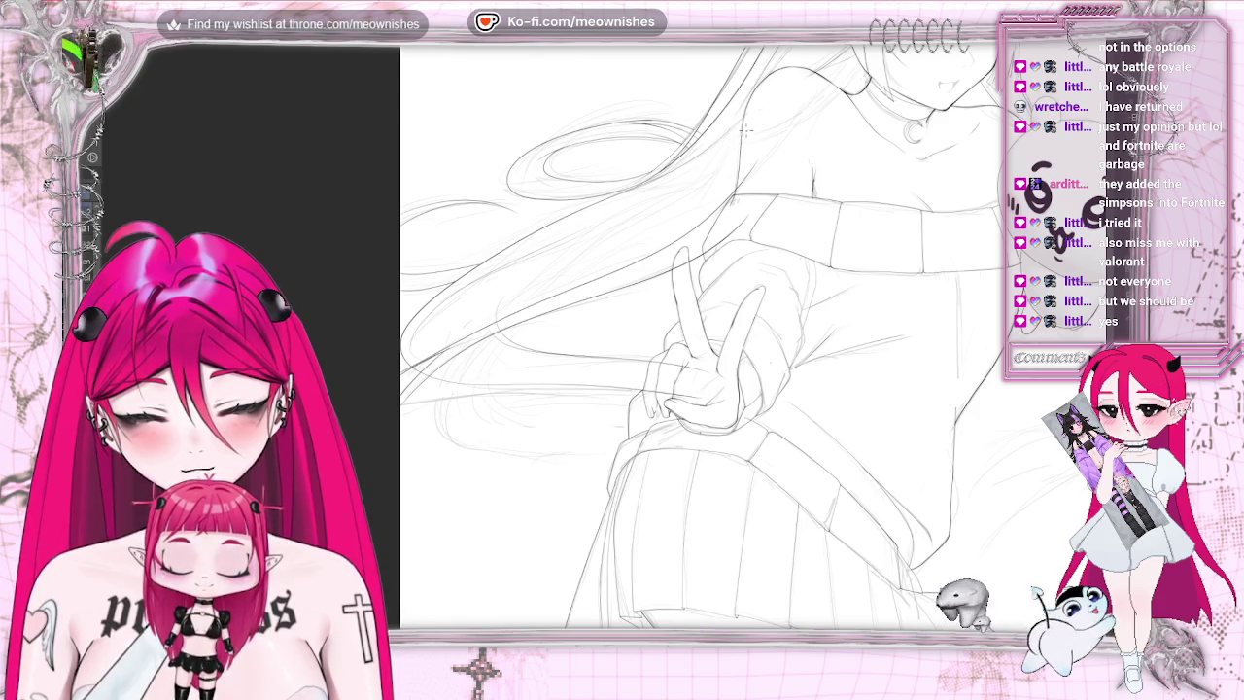
{"action": "left_click_drag", "start_coordinate": [605, 255], "coordinate": [583, 455]}
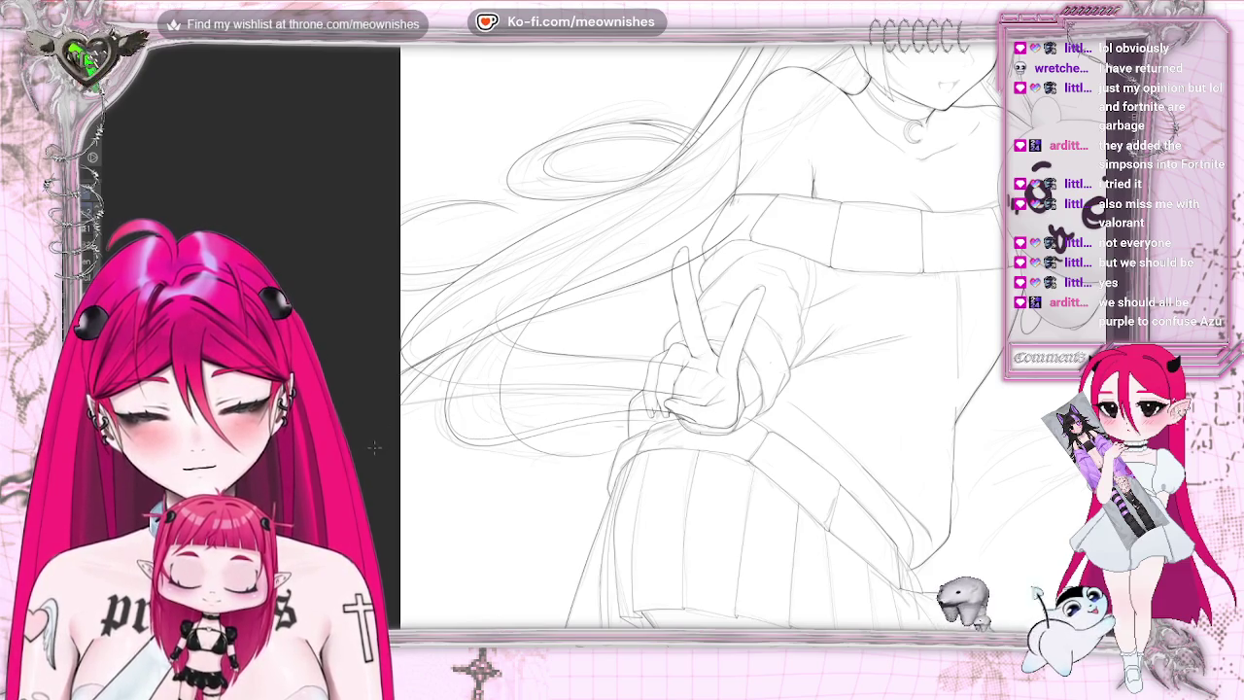
{"action": "key", "text": "ctrl+z"}
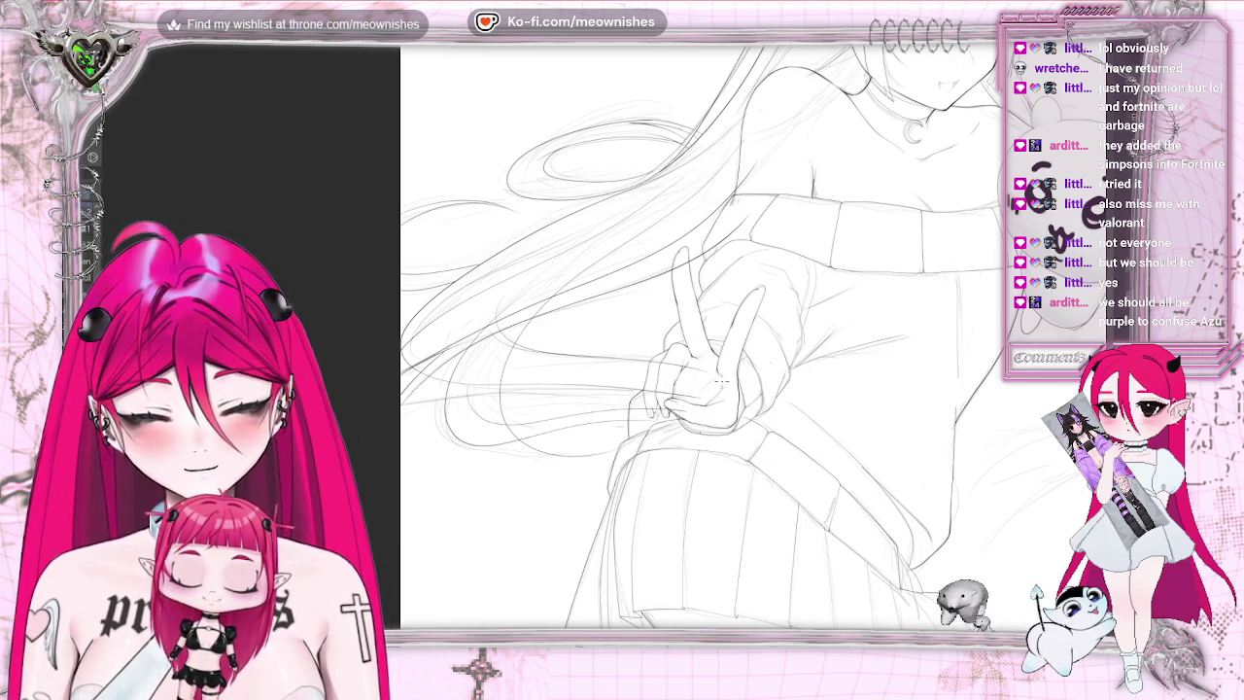
{"action": "key", "text": "ctrl+0"}
{"action": "key", "text": "ctrl+plus"}
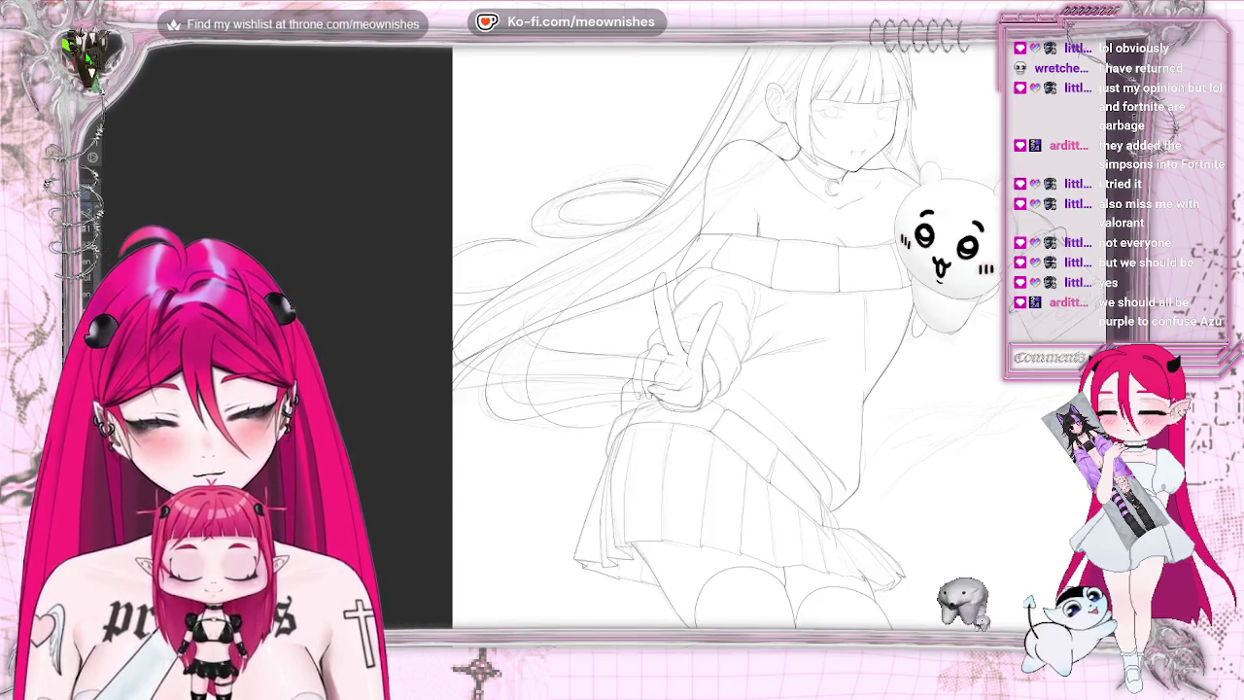
{"action": "key", "text": "ctrl+plus"}
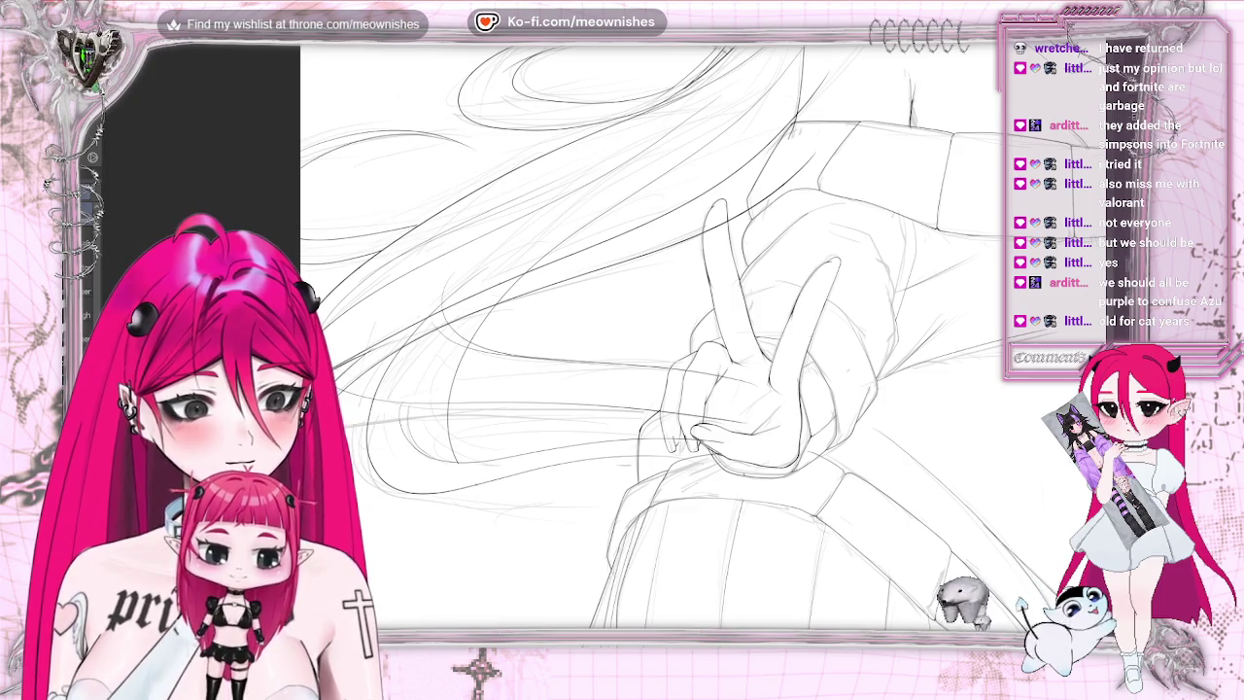
- Reframe on the hand, draw two long hair strands sweeping to the lower left, then switch to the cat photo
{"action": "key", "text": "ctrl+0"}
{"action": "scroll", "coordinate": [680, 340], "scroll_direction": "up", "scroll_amount": 5}
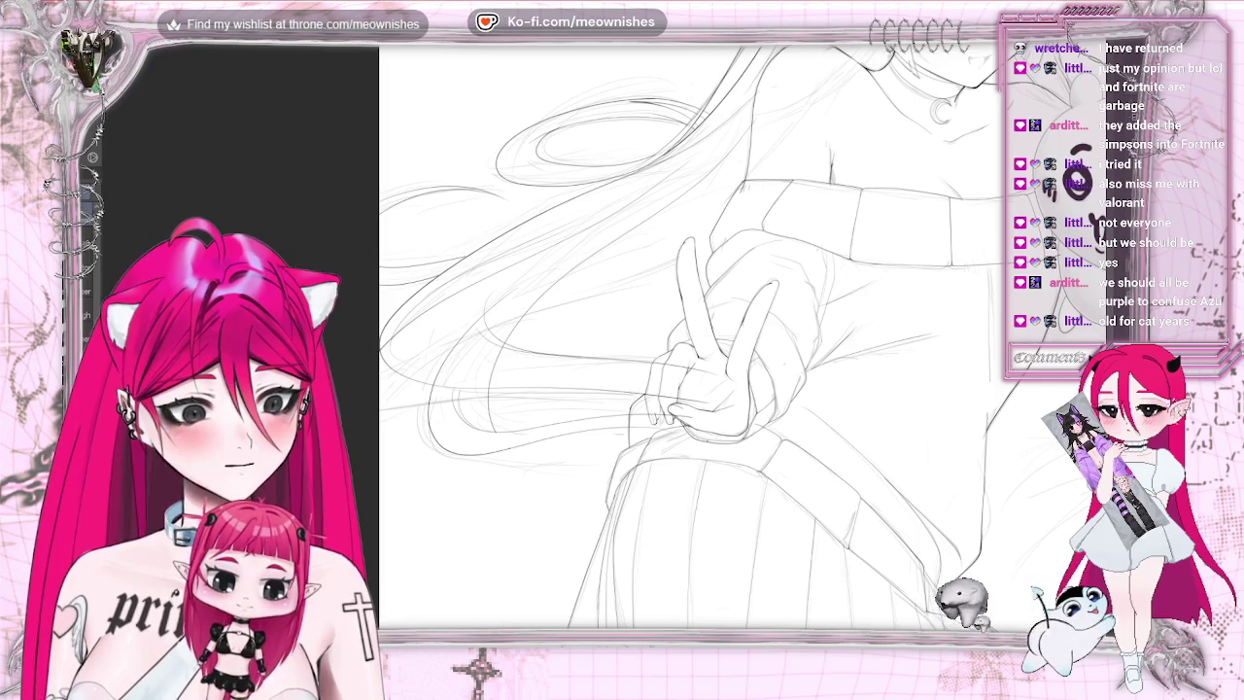
{"action": "left_click_drag", "start_coordinate": [768, 146], "coordinate": [381, 398]}
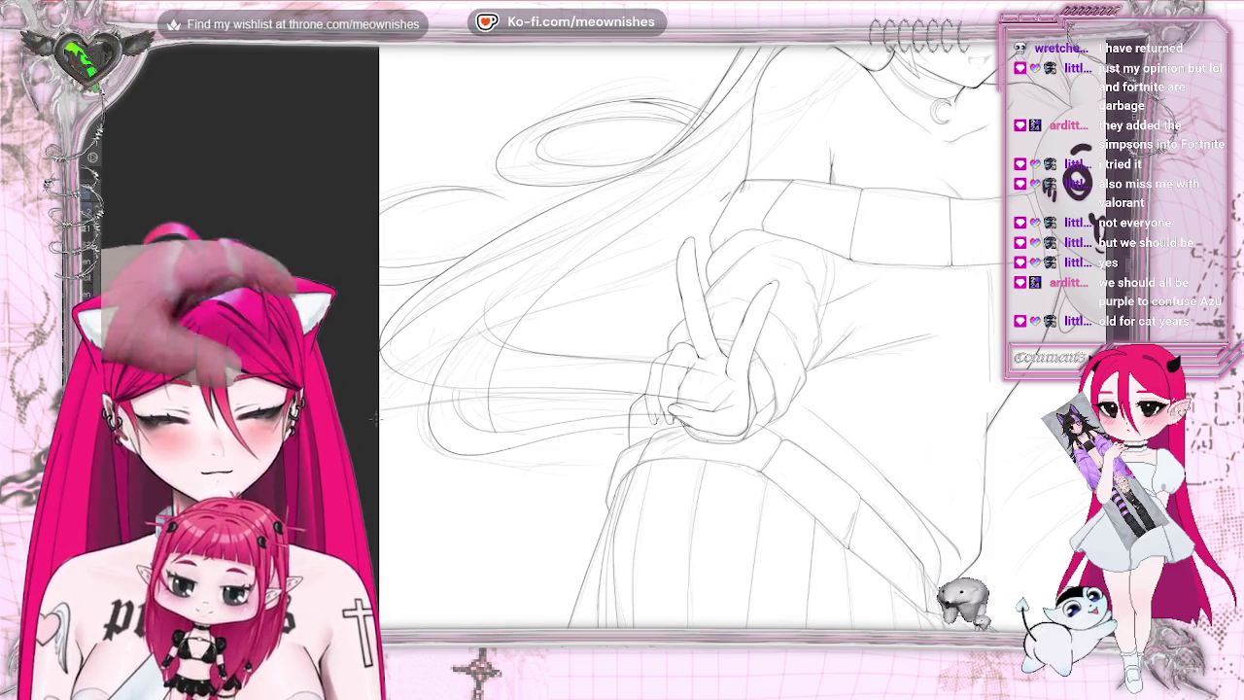
{"action": "left_click_drag", "start_coordinate": [418, 368], "coordinate": [753, 239]}
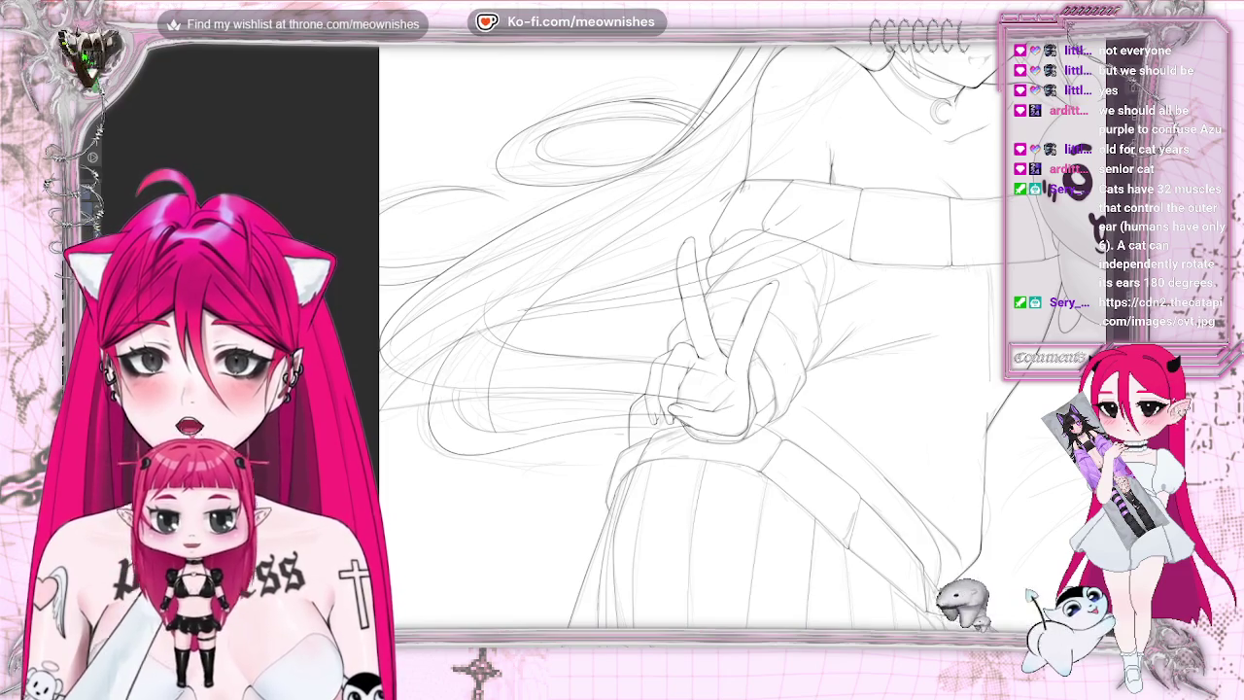
{"action": "key", "text": "alt+Tab"}
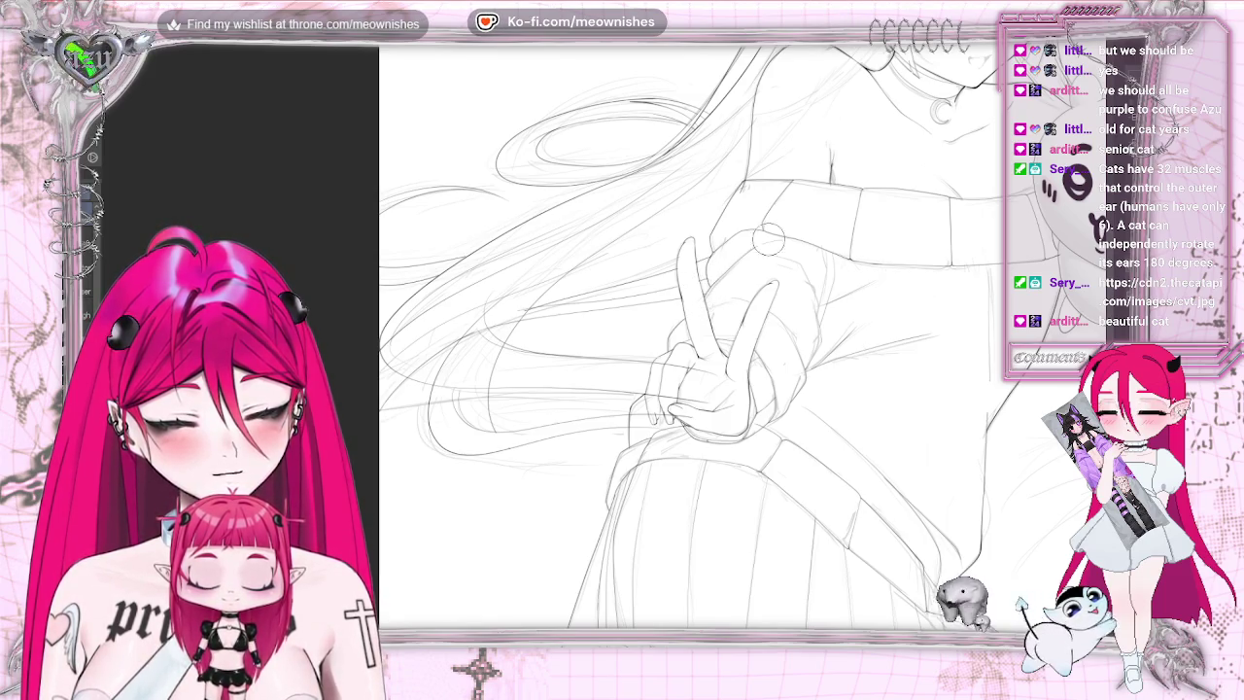
{"action": "scroll", "coordinate": [690, 350], "scroll_direction": "down", "scroll_amount": 5}
{"action": "scroll", "coordinate": [690, 350], "scroll_direction": "up", "scroll_amount": 5}
{"action": "scroll", "coordinate": [681, 340], "scroll_direction": "down", "scroll_amount": 2}
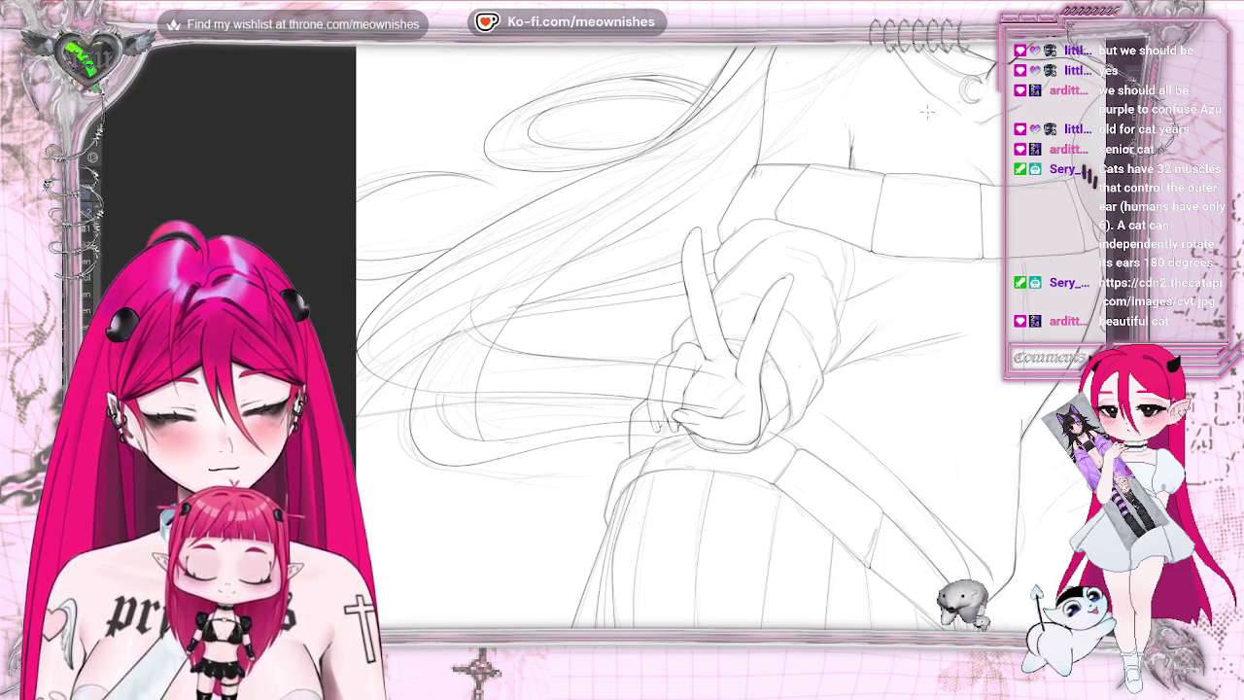
{"action": "scroll", "coordinate": [681, 340], "scroll_direction": "down", "scroll_amount": 3}
{"action": "scroll", "coordinate": [680, 340], "scroll_direction": "down", "scroll_amount": 2}
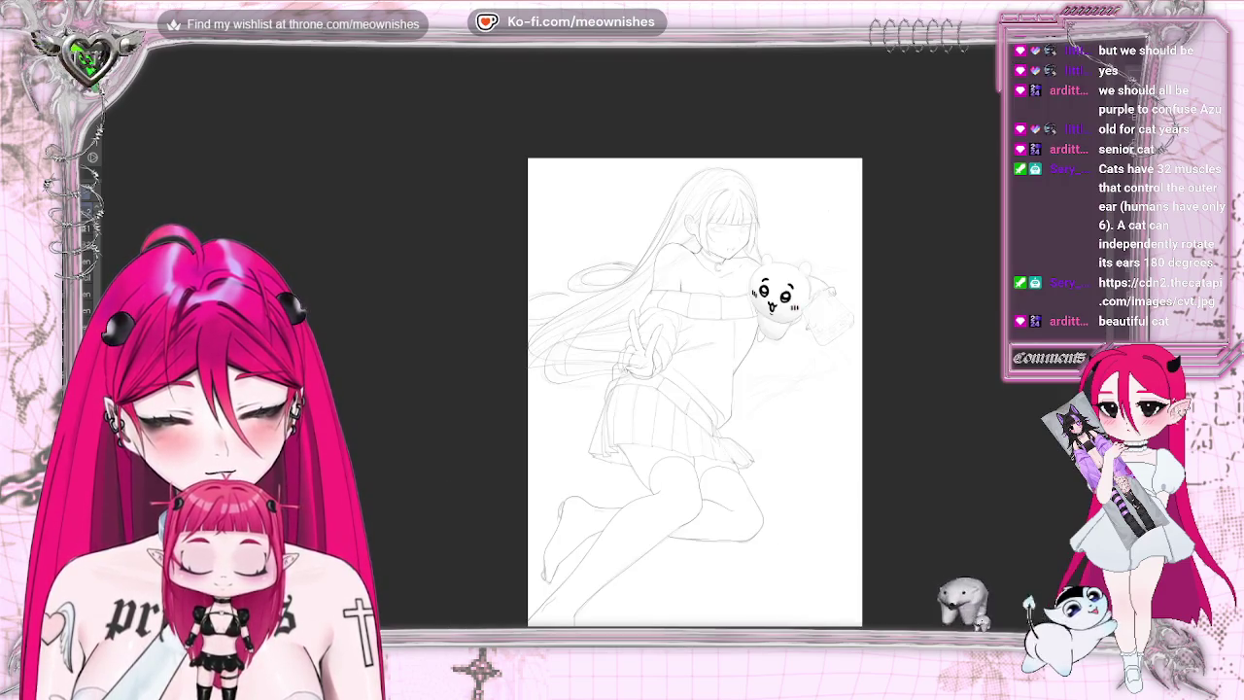
{"action": "scroll", "coordinate": [608, 330], "scroll_direction": "up", "scroll_amount": 5}
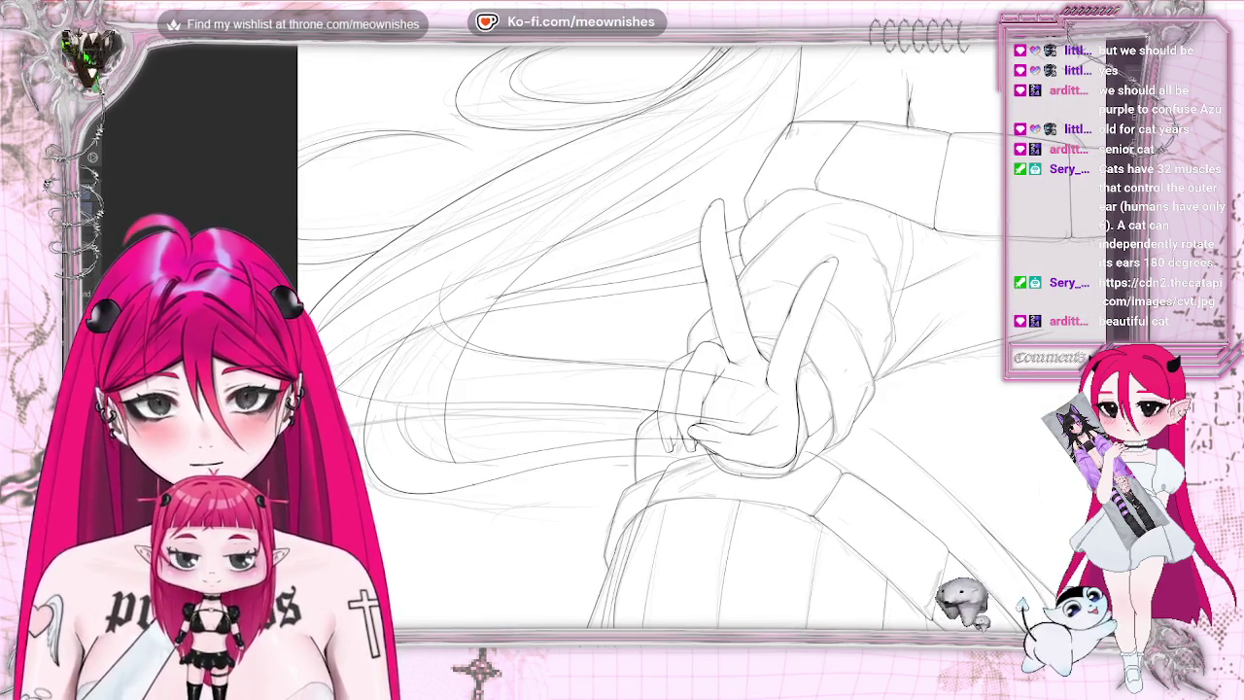
{"action": "key", "text": "ctrl+z"}
{"action": "key", "text": "ctrl+y"}
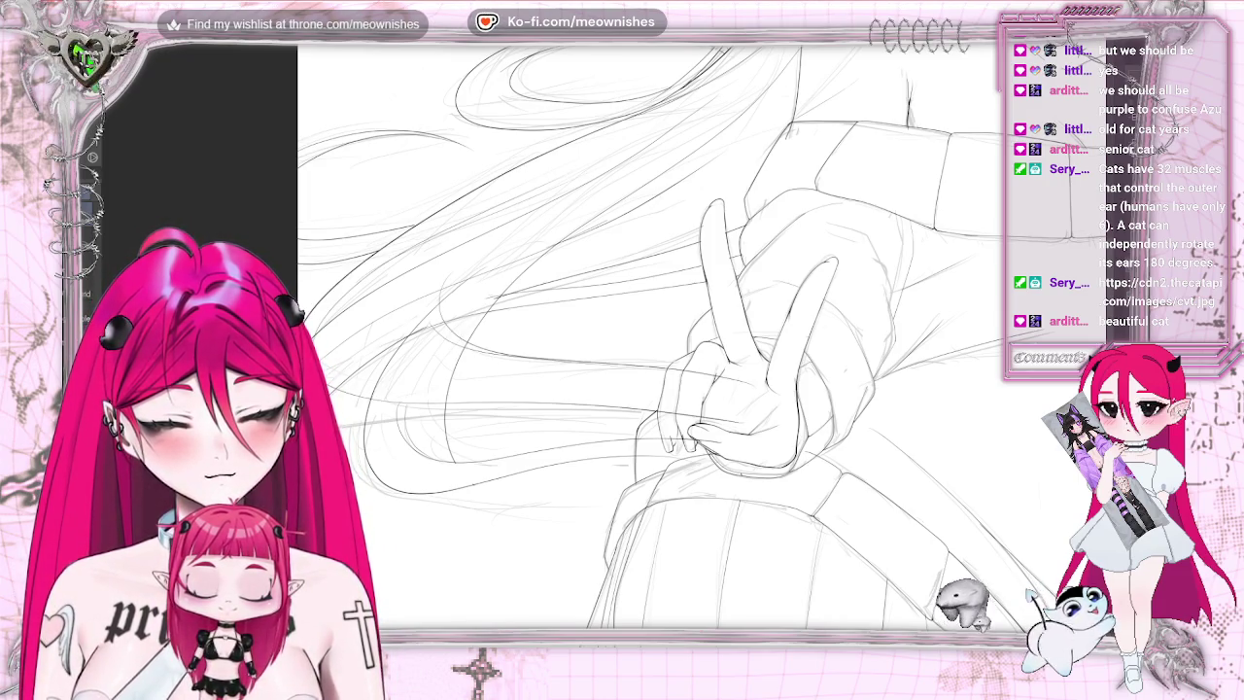
{"action": "key", "text": "ctrl+z"}
{"action": "key", "text": "ctrl+y"}
{"action": "key", "text": "ctrl+z"}
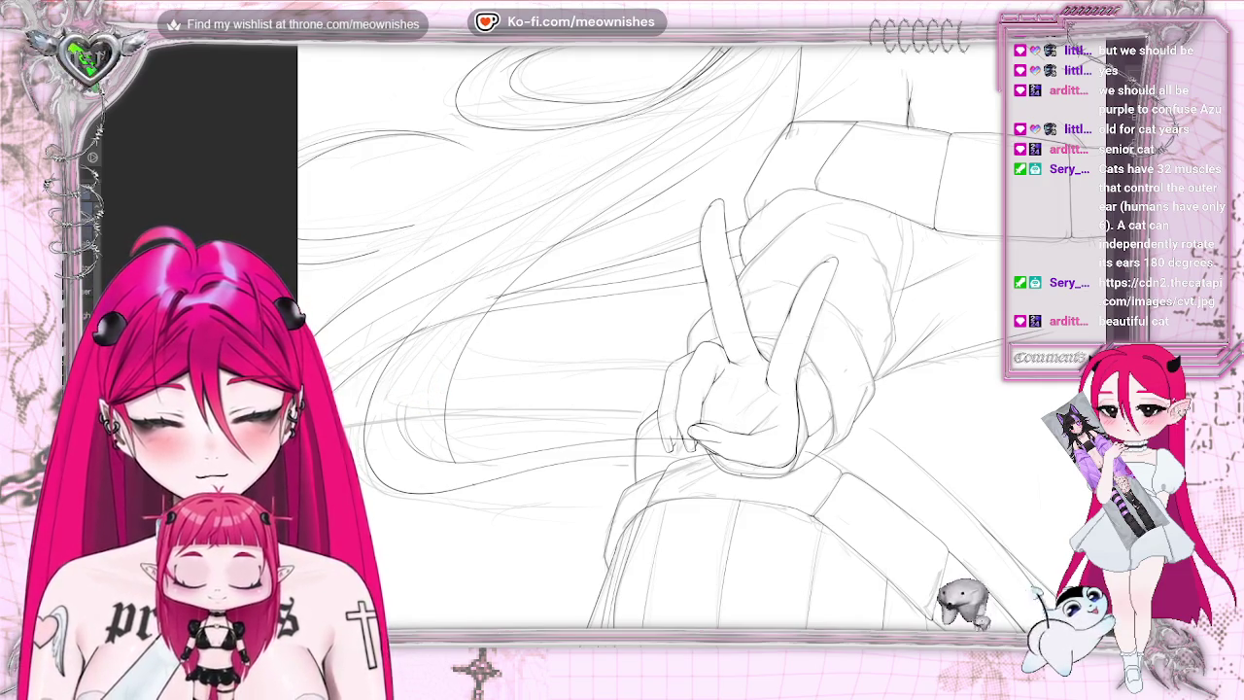
{"action": "key", "text": "ctrl+y"}
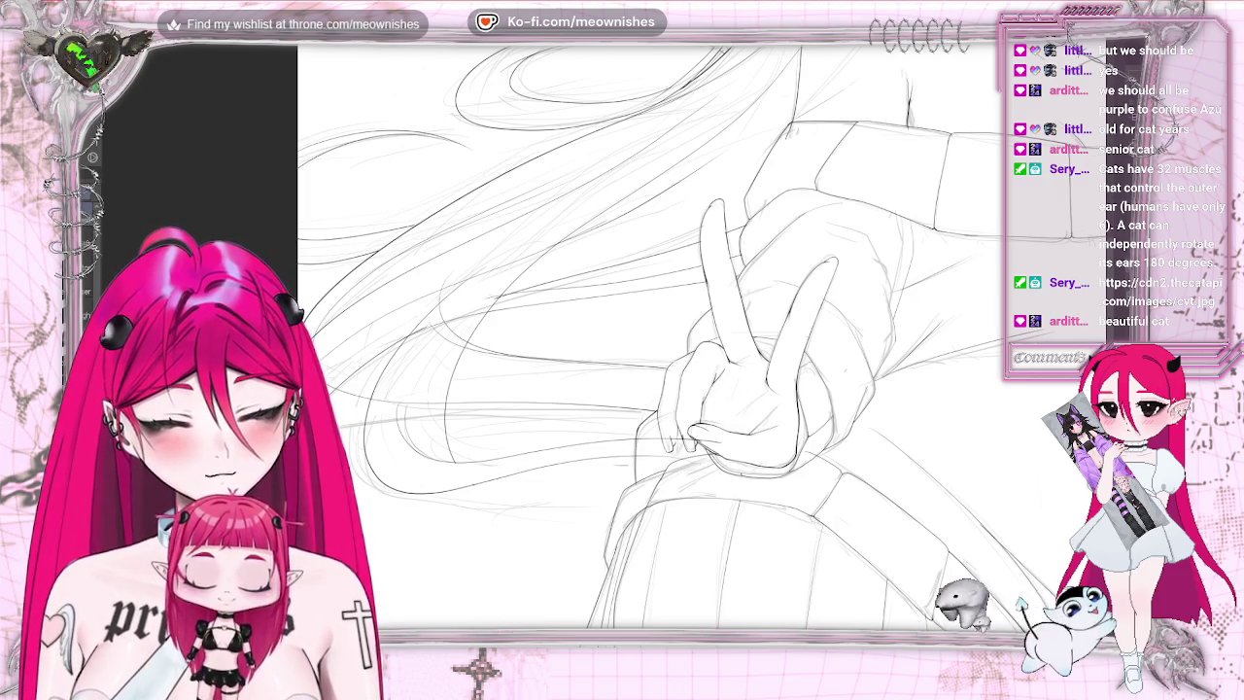
{"action": "key", "text": "ctrl+z"}
{"action": "key", "text": "ctrl+y"}
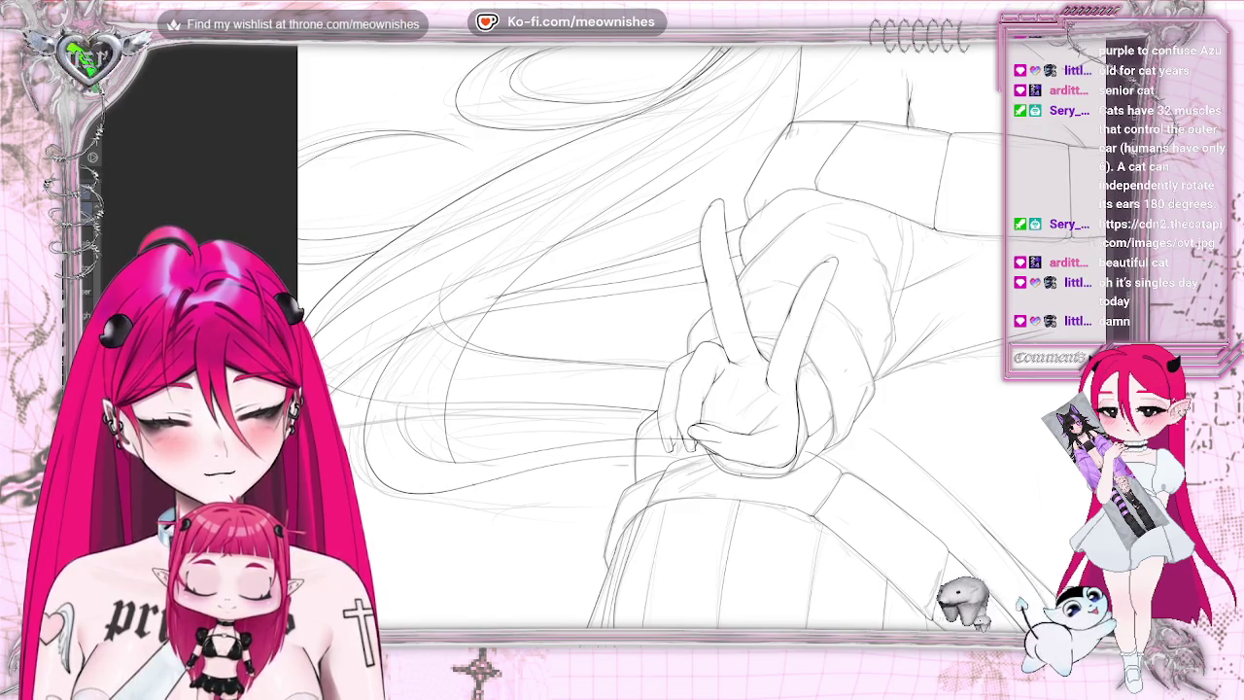
{"action": "key", "text": "ctrl+z"}
{"action": "key", "text": "ctrl+y"}
{"action": "key", "text": "ctrl+z"}
{"action": "key", "text": "ctrl+y"}
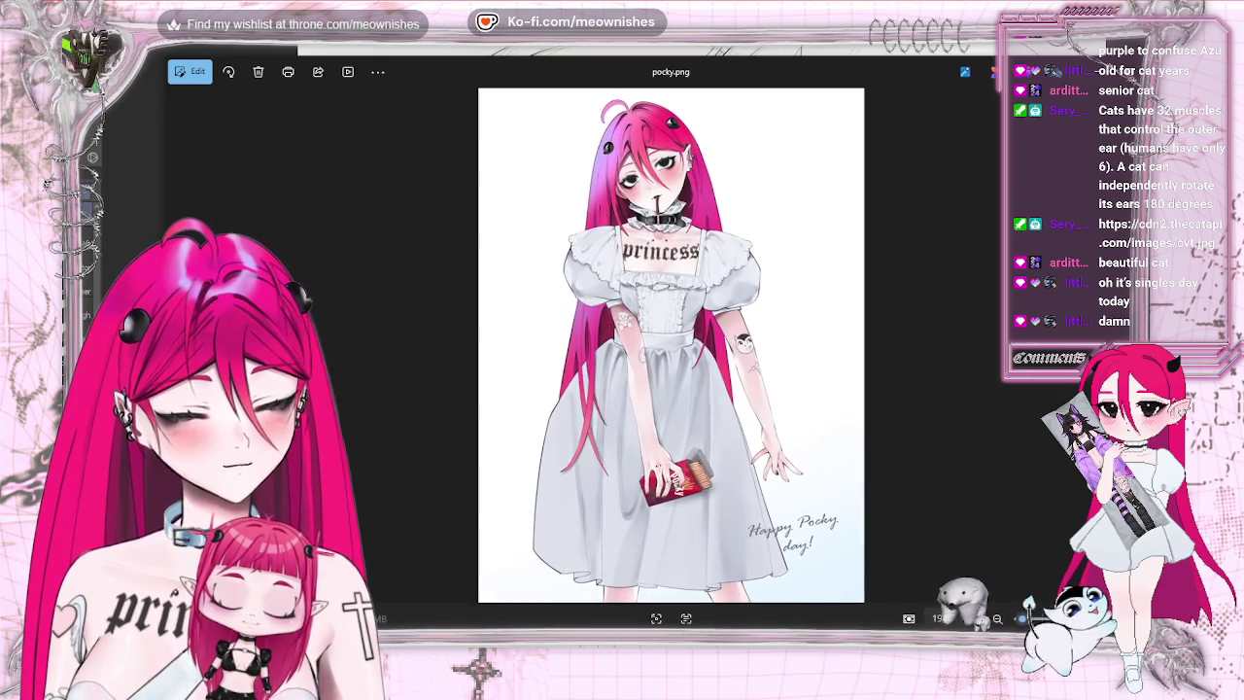
- Zoom into pocky.png and bring the girl's face and collar into view
{"action": "scroll", "coordinate": [667, 348], "scroll_direction": "up", "scroll_amount": 5}
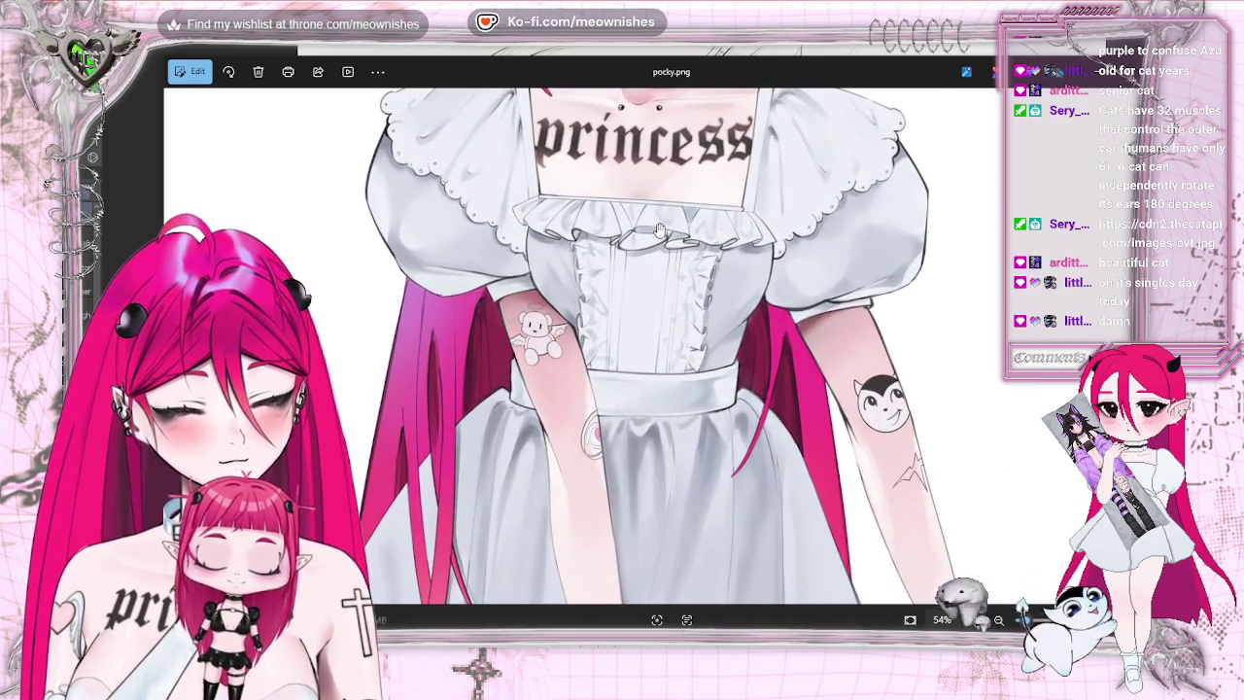
{"action": "mouse_move", "coordinate": [673, 327]}
{"action": "left_mouse_down"}
{"action": "mouse_move", "coordinate": [683, 461]}
{"action": "mouse_move", "coordinate": [657, 242]}
{"action": "left_mouse_up"}
{"action": "scroll", "coordinate": [657, 246], "scroll_direction": "down", "scroll_amount": 5}
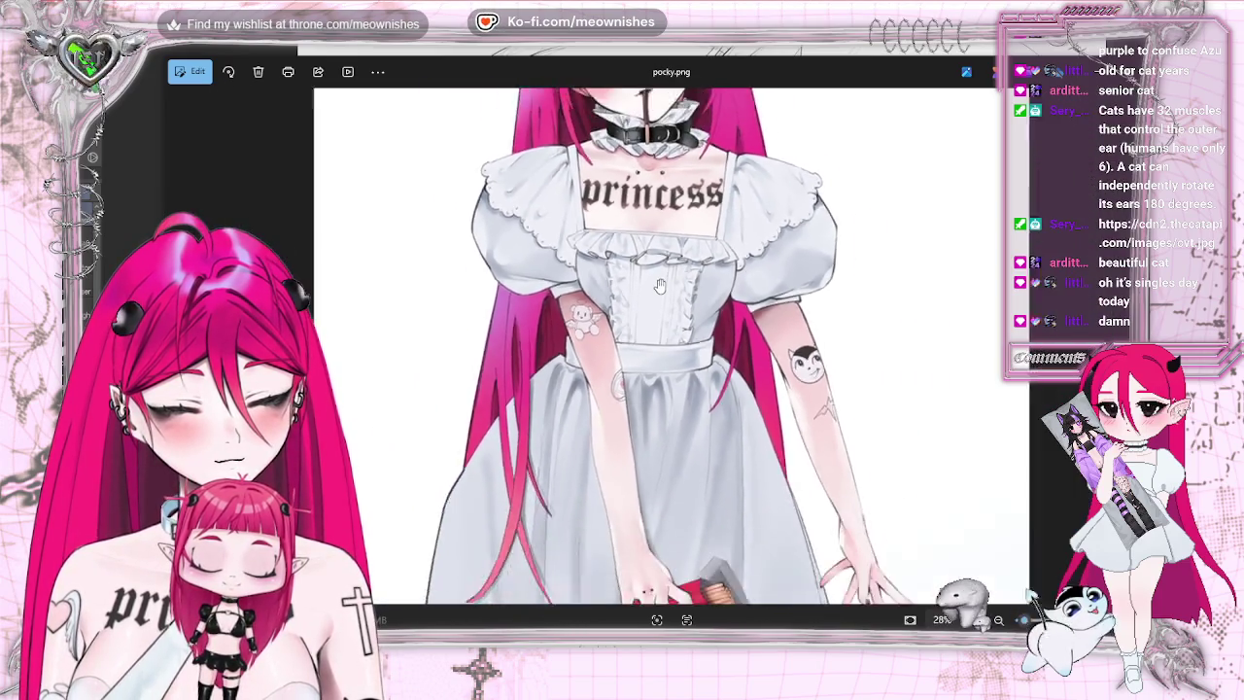
{"action": "scroll", "coordinate": [704, 504], "scroll_direction": "up", "scroll_amount": 6}
{"action": "scroll", "coordinate": [704, 505], "scroll_direction": "up", "scroll_amount": 2}
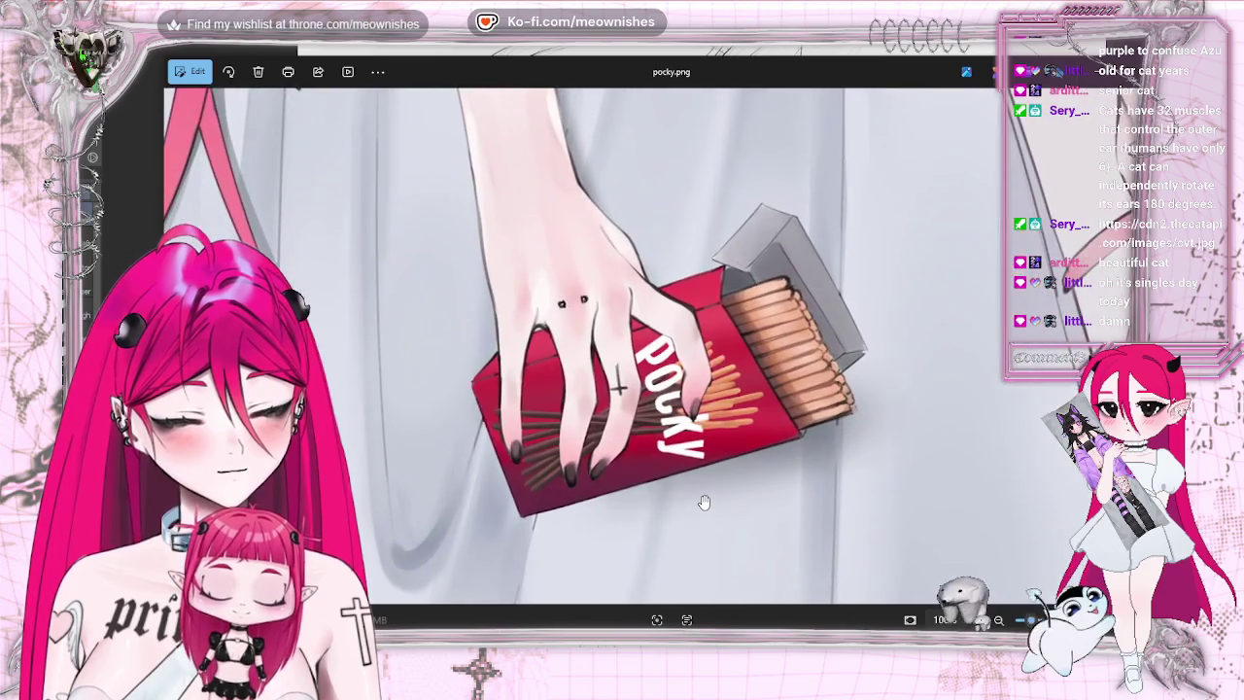
{"action": "scroll", "coordinate": [680, 491], "scroll_direction": "up", "scroll_amount": 2}
{"action": "scroll", "coordinate": [630, 466], "scroll_direction": "up", "scroll_amount": 1}
{"action": "scroll", "coordinate": [630, 467], "scroll_direction": "up", "scroll_amount": 1}
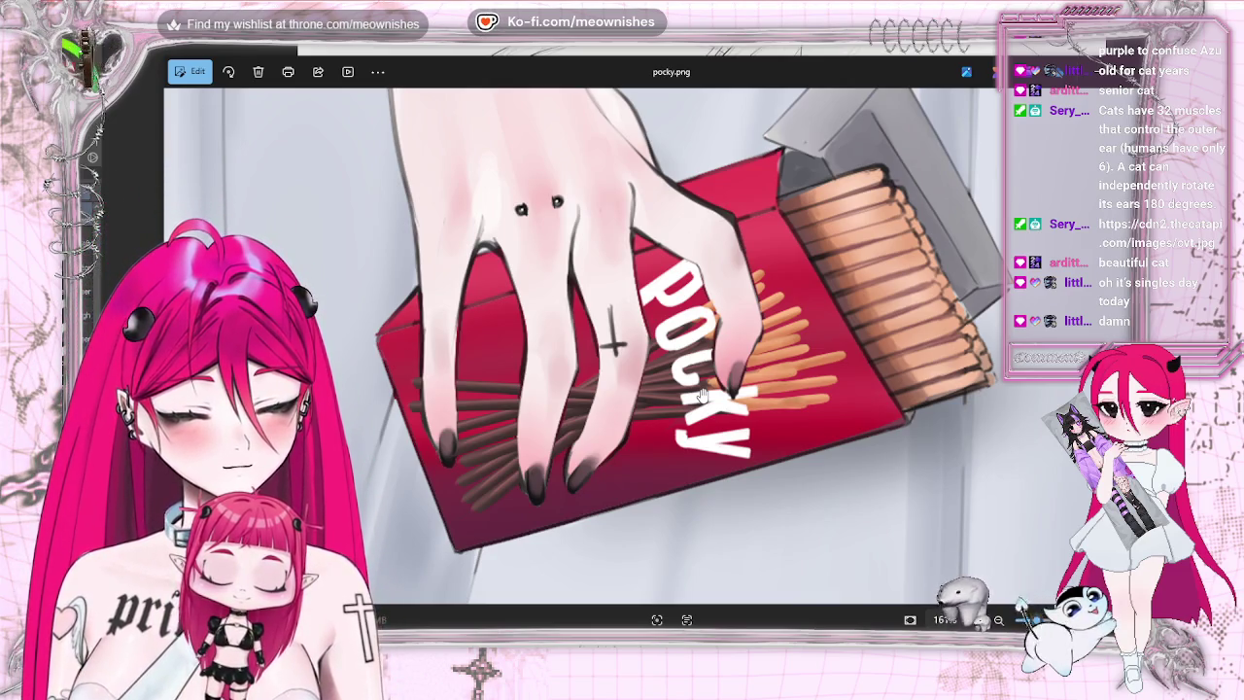
- Zoom back out to see the whole illustration, then return to Clip Studio Paint
{"action": "scroll", "coordinate": [492, 280], "scroll_direction": "down", "scroll_amount": 2}
{"action": "scroll", "coordinate": [492, 280], "scroll_direction": "down", "scroll_amount": 2}
{"action": "scroll", "coordinate": [492, 280], "scroll_direction": "down", "scroll_amount": 1}
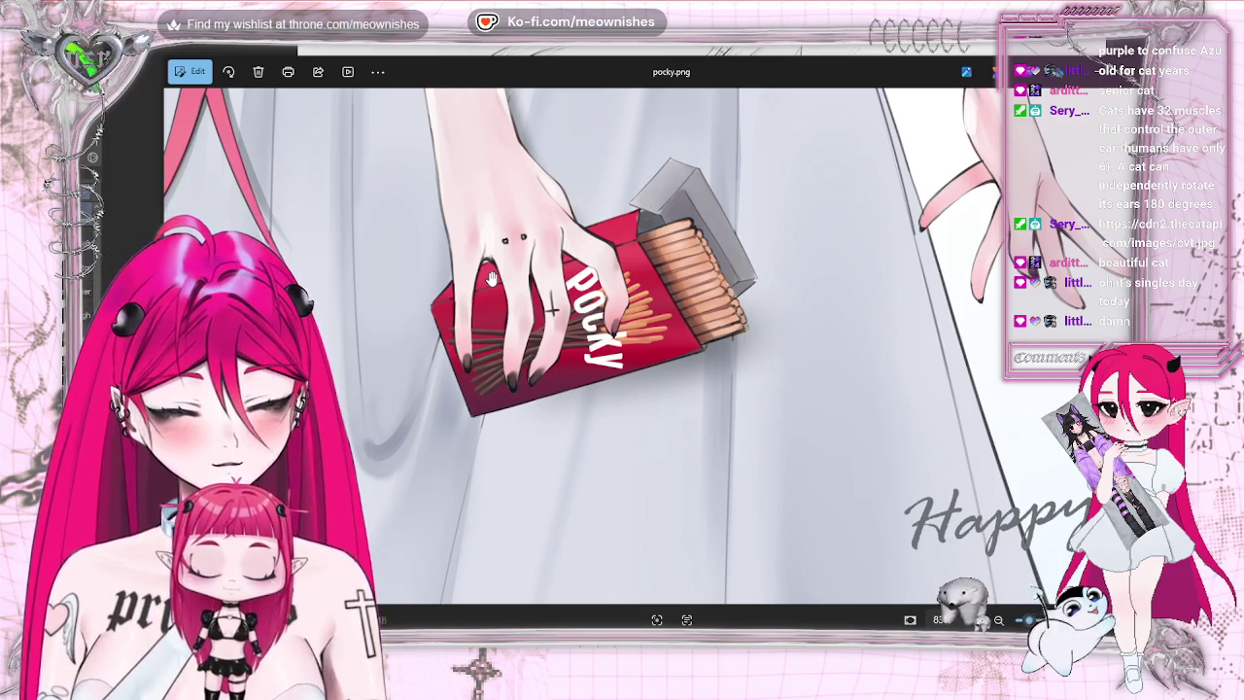
{"action": "scroll", "coordinate": [492, 280], "scroll_direction": "down", "scroll_amount": 1}
{"action": "scroll", "coordinate": [492, 280], "scroll_direction": "down", "scroll_amount": 2}
{"action": "scroll", "coordinate": [492, 280], "scroll_direction": "down", "scroll_amount": 1}
{"action": "scroll", "coordinate": [492, 280], "scroll_direction": "down", "scroll_amount": 1}
{"action": "scroll", "coordinate": [536, 166], "scroll_direction": "down", "scroll_amount": 1}
{"action": "scroll", "coordinate": [623, 163], "scroll_direction": "up", "scroll_amount": 1}
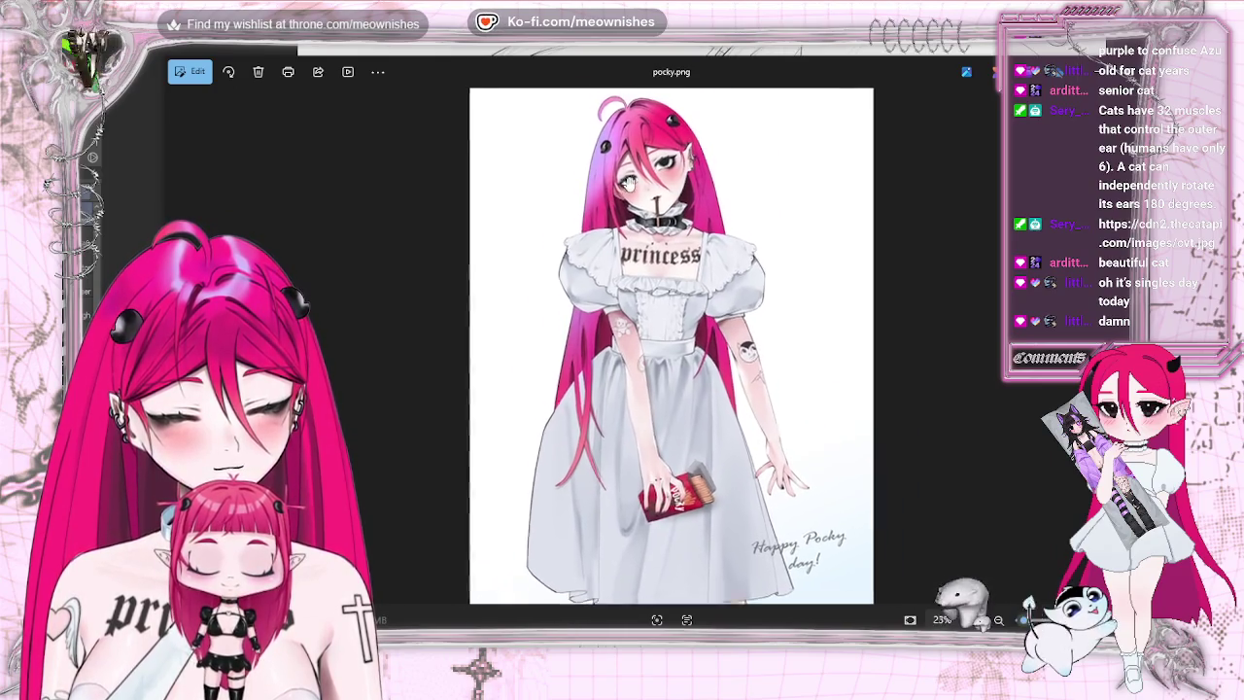
{"action": "scroll", "coordinate": [631, 161], "scroll_direction": "up", "scroll_amount": 2}
{"action": "scroll", "coordinate": [633, 165], "scroll_direction": "up", "scroll_amount": 1}
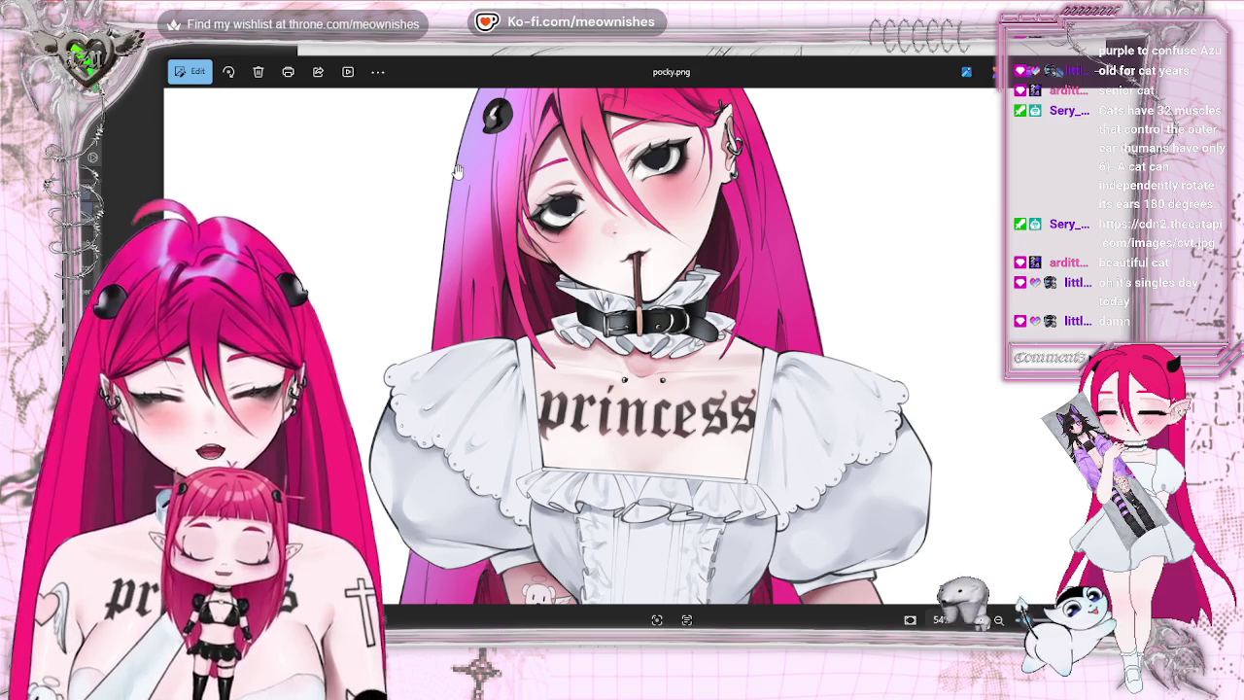
{"action": "scroll", "coordinate": [455, 171], "scroll_direction": "down", "scroll_amount": 1}
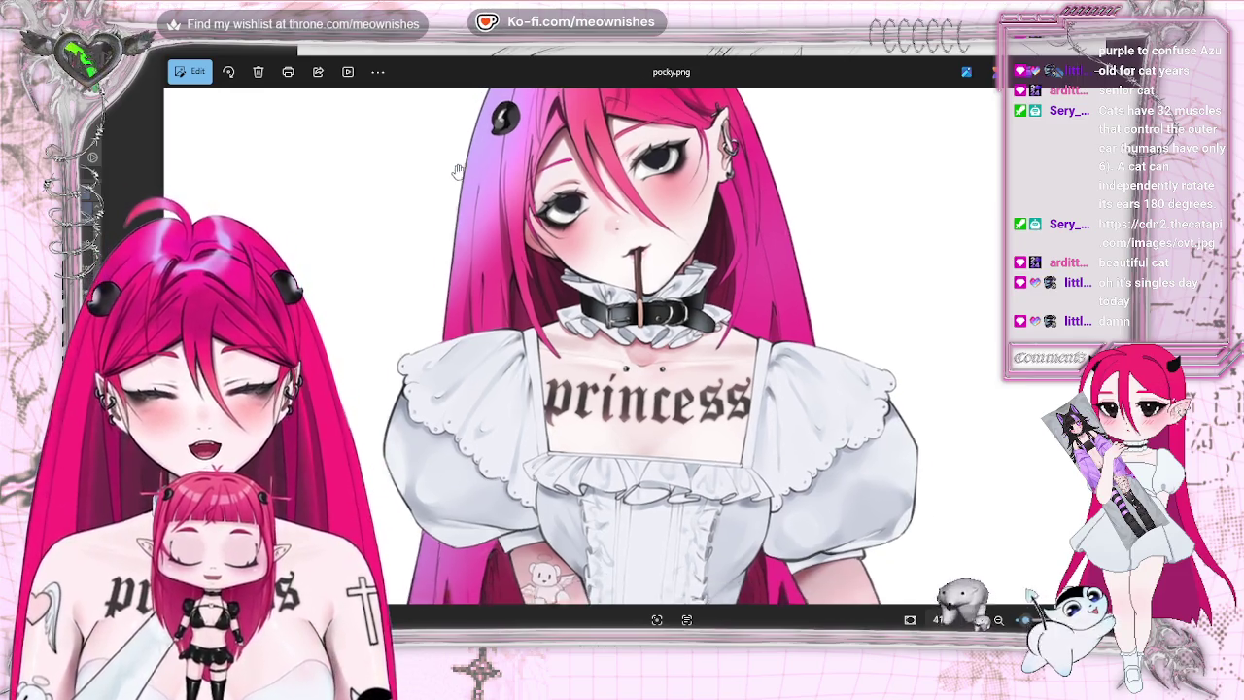
{"action": "scroll", "coordinate": [455, 171], "scroll_direction": "down", "scroll_amount": 1}
{"action": "scroll", "coordinate": [454, 171], "scroll_direction": "down", "scroll_amount": 1}
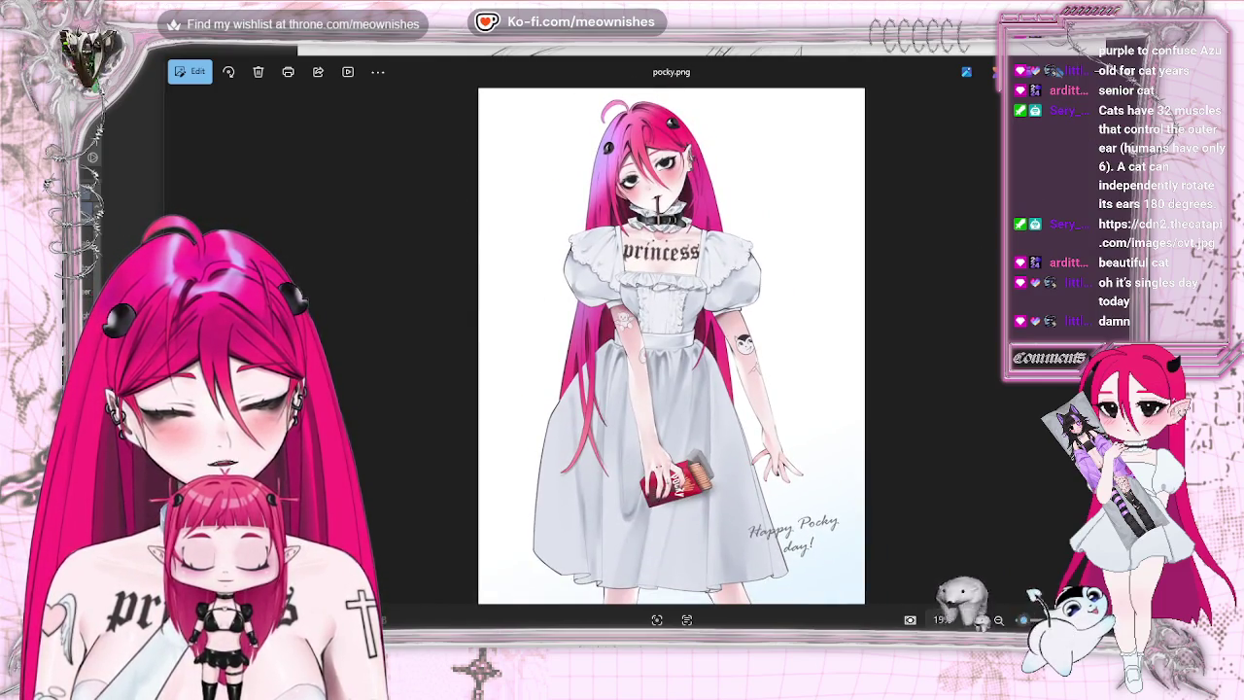
{"action": "key", "text": "alt+Tab"}
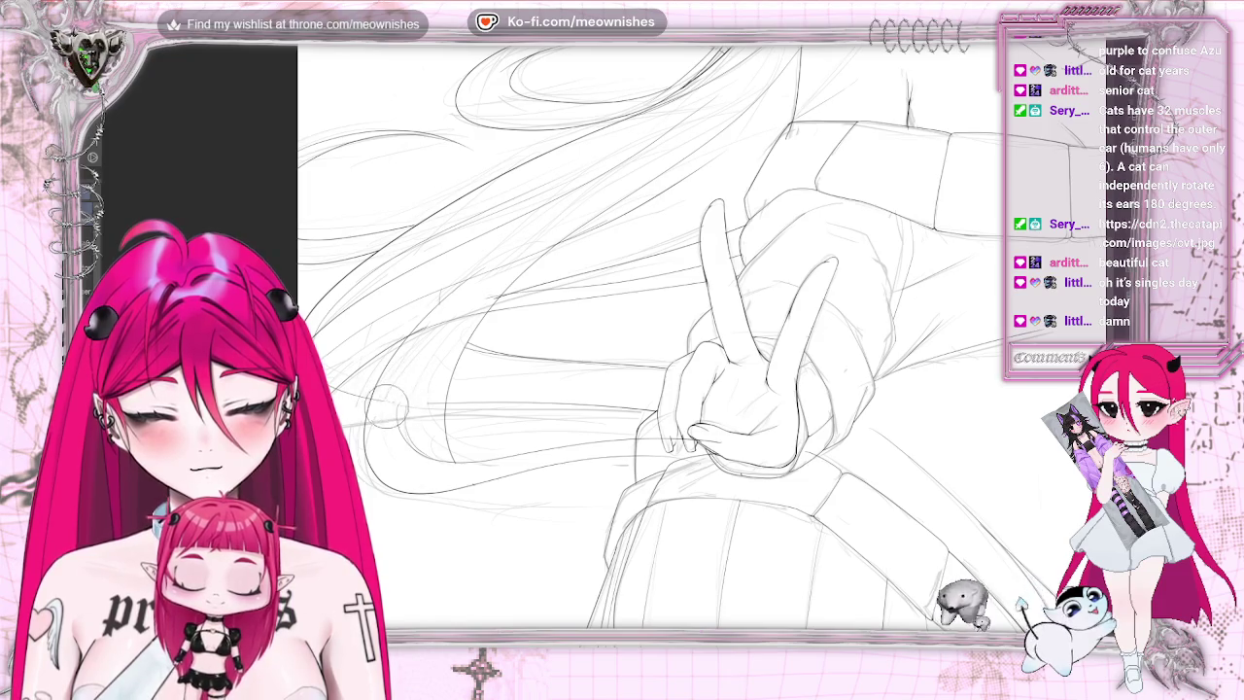
{"action": "key", "text": "ctrl+z"}
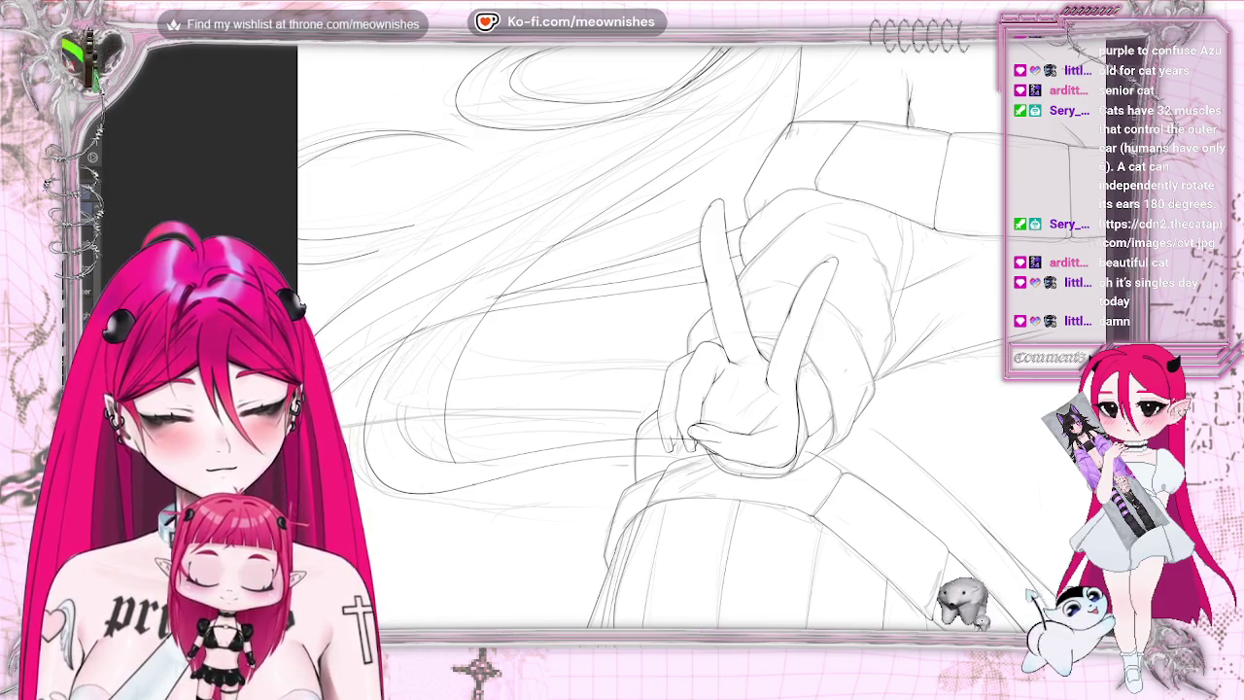
{"action": "key", "text": "ctrl+y"}
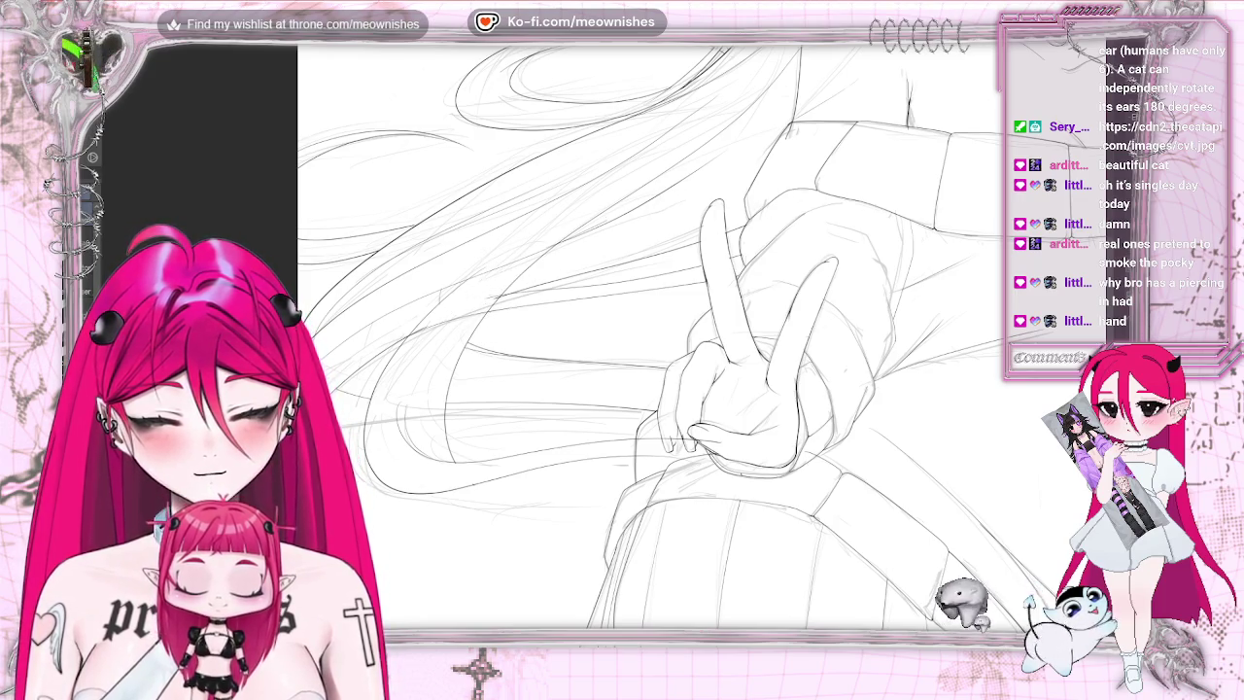
{"action": "key", "text": "ctrl+z"}
{"action": "key", "text": "ctrl+y"}
{"action": "key", "text": "ctrl+z"}
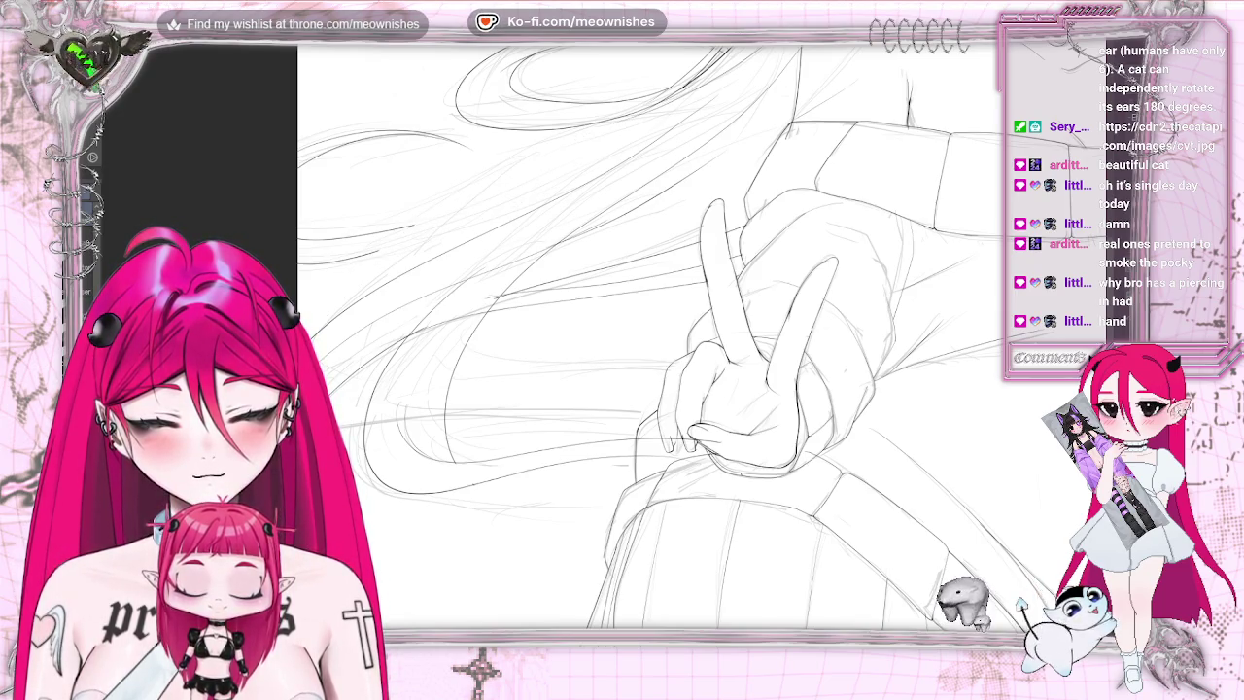
{"action": "key", "text": "ctrl+y"}
{"action": "key", "text": "ctrl+z"}
{"action": "key", "text": "ctrl+y"}
{"action": "key", "text": "ctrl+z"}
{"action": "key", "text": "ctrl+y"}
{"action": "key", "text": "ctrl+z"}
{"action": "key", "text": "ctrl+y"}
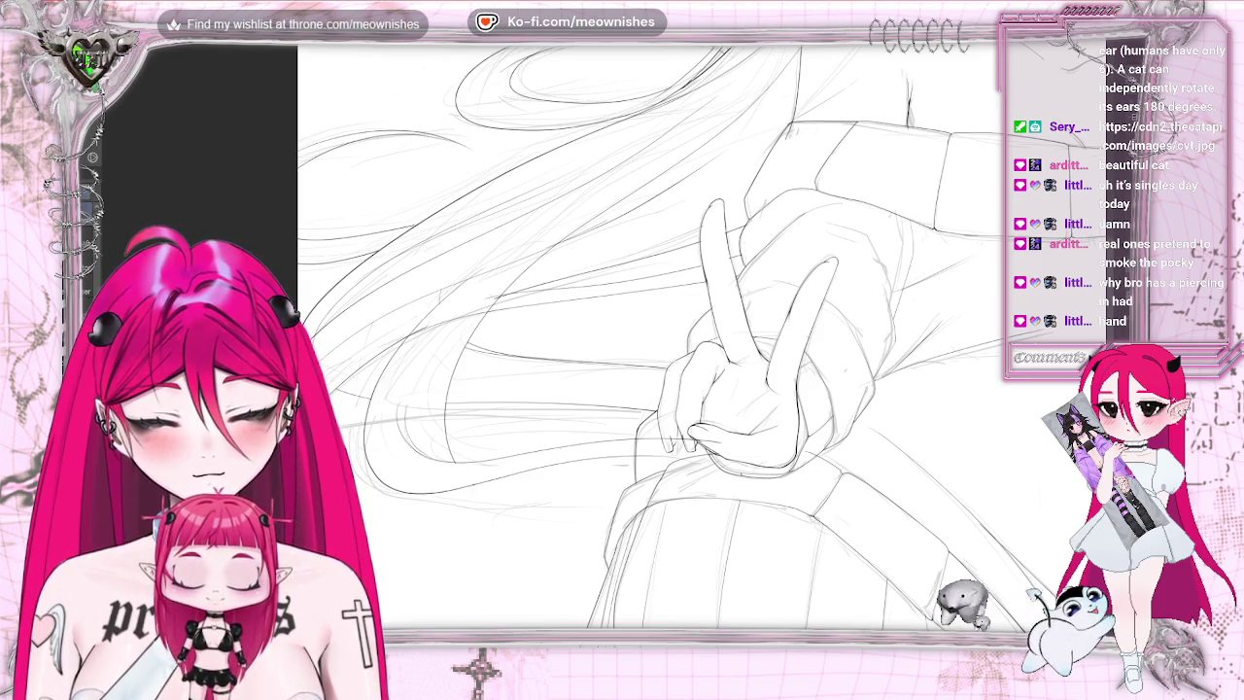
{"action": "key", "text": "ctrl+z"}
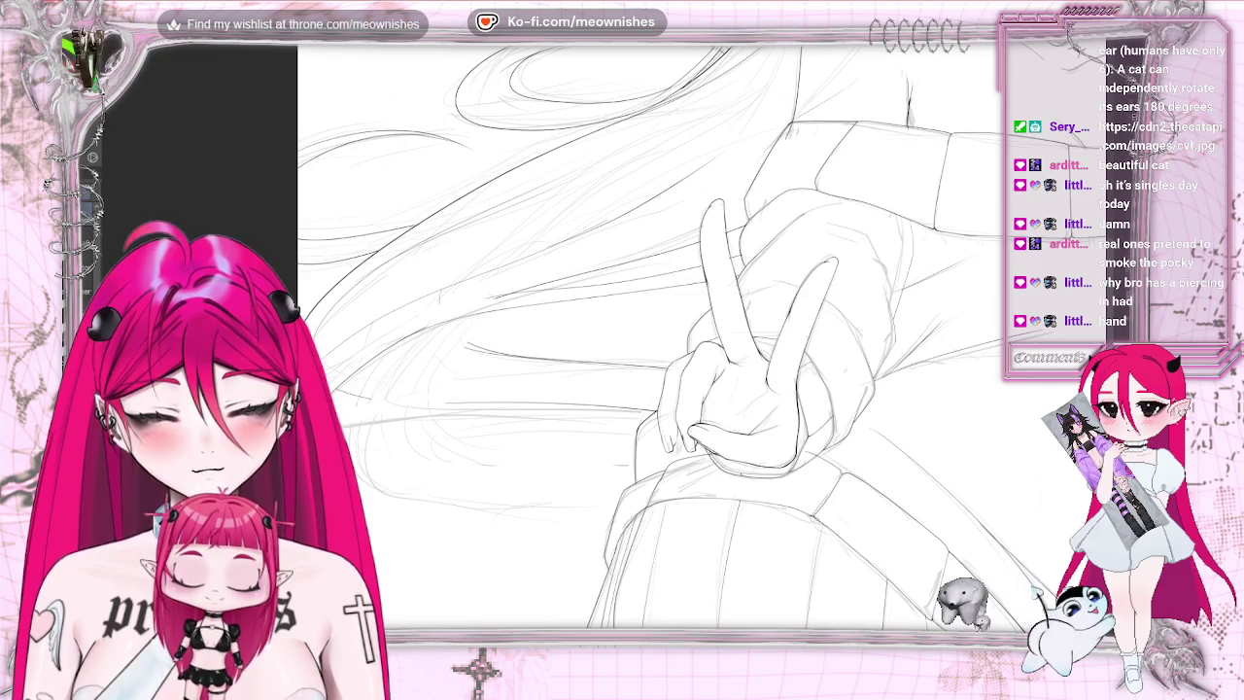
{"action": "key", "text": "ctrl+y"}
{"action": "key", "text": "ctrl+z"}
{"action": "key", "text": "ctrl+y"}
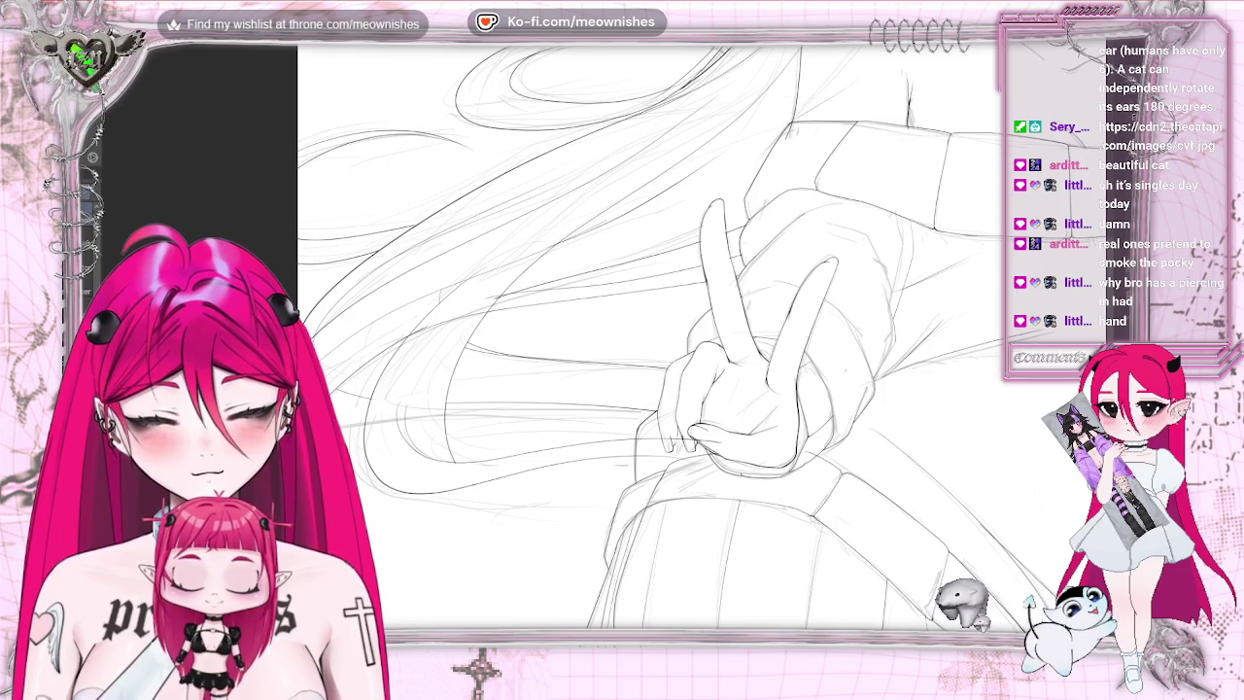
{"action": "key", "text": "ctrl+z"}
{"action": "key", "text": "ctrl+y"}
{"action": "key", "text": "ctrl+z"}
{"action": "key", "text": "ctrl+y"}
{"action": "key", "text": "ctrl+z"}
{"action": "key", "text": "ctrl+y"}
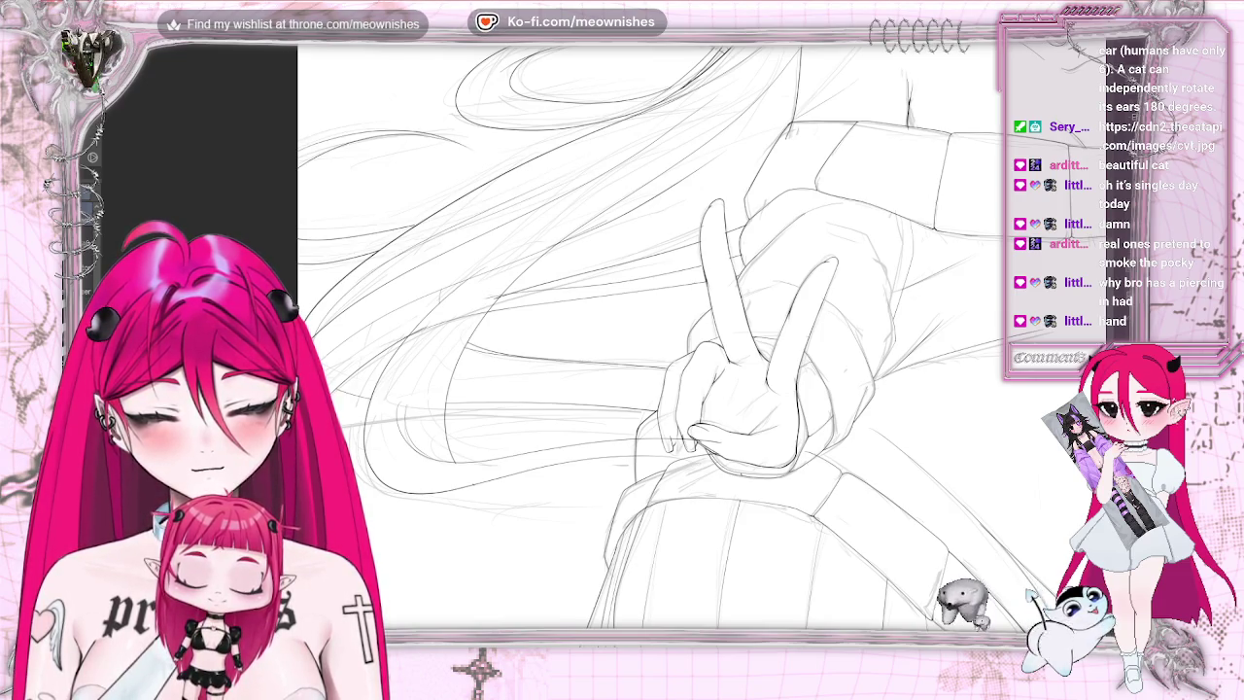
{"action": "key", "text": "ctrl+z"}
{"action": "key", "text": "ctrl+y"}
{"action": "key", "text": "ctrl+z"}
{"action": "key", "text": "ctrl+y"}
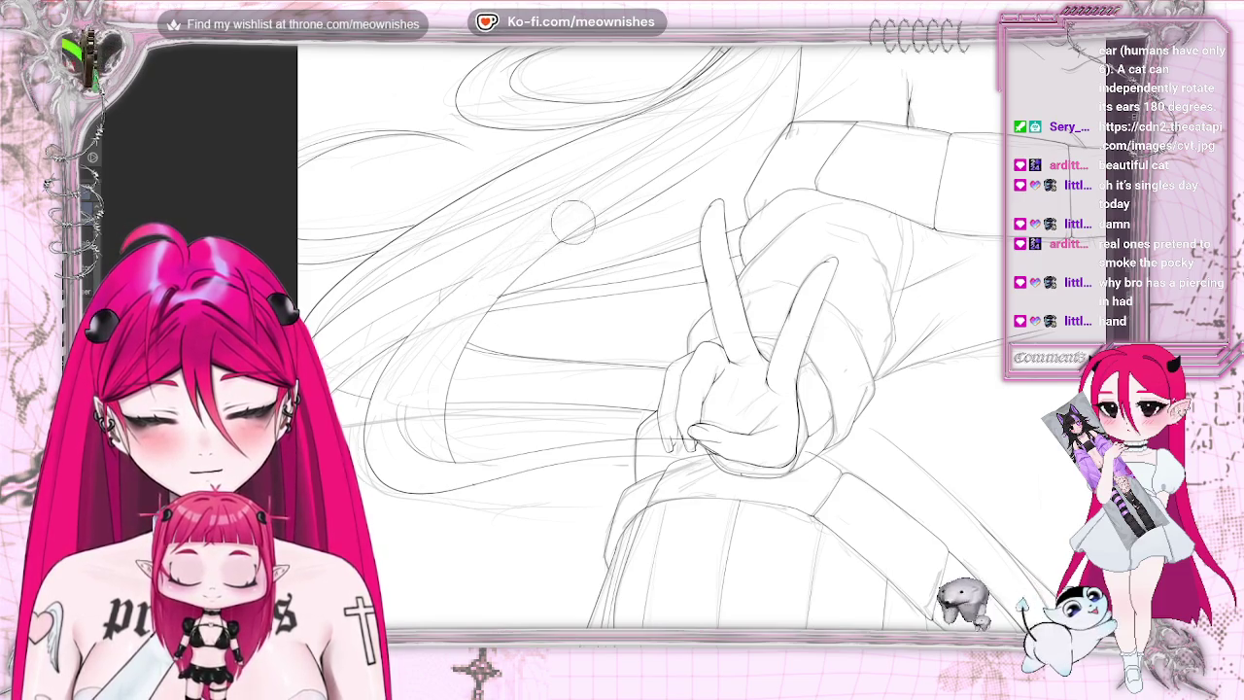
{"action": "key", "text": "ctrl+0"}
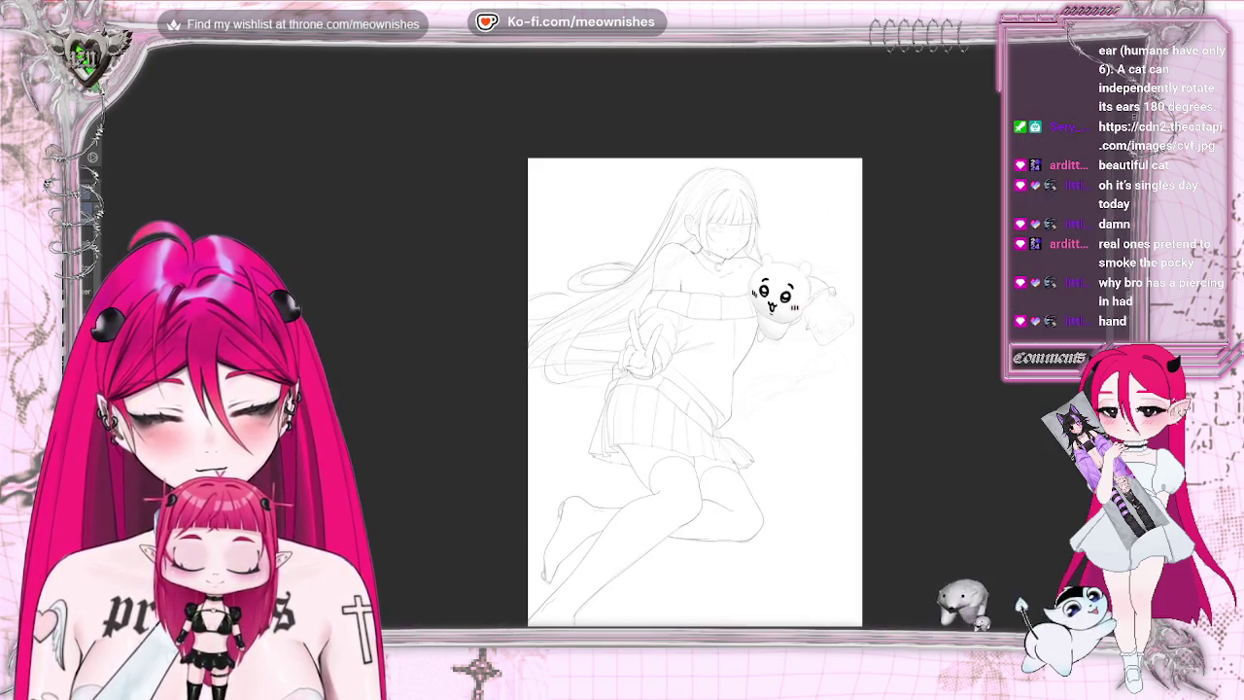
- Reframe on the hand and draw hair strands along its left edge
{"action": "key", "text": "ctrl+z"}
{"action": "key", "text": "ctrl+0"}
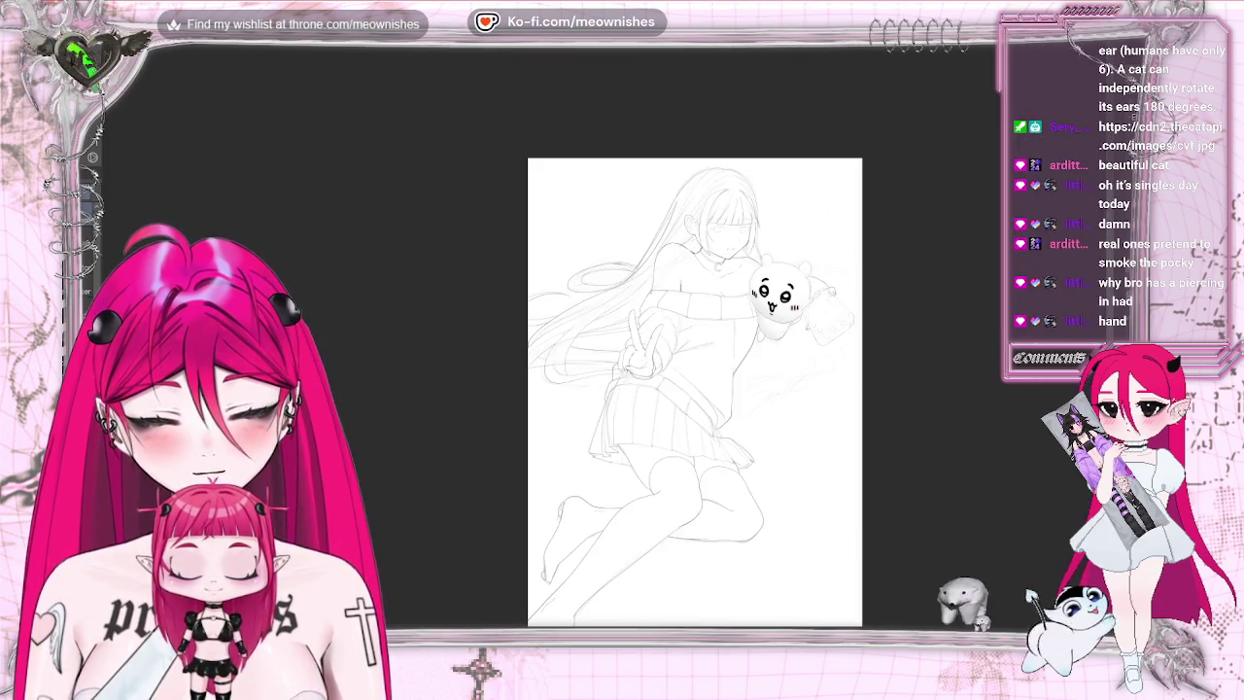
{"action": "scroll", "coordinate": [614, 346], "scroll_direction": "up", "scroll_amount": 2}
{"action": "scroll", "coordinate": [614, 346], "scroll_direction": "up", "scroll_amount": 2}
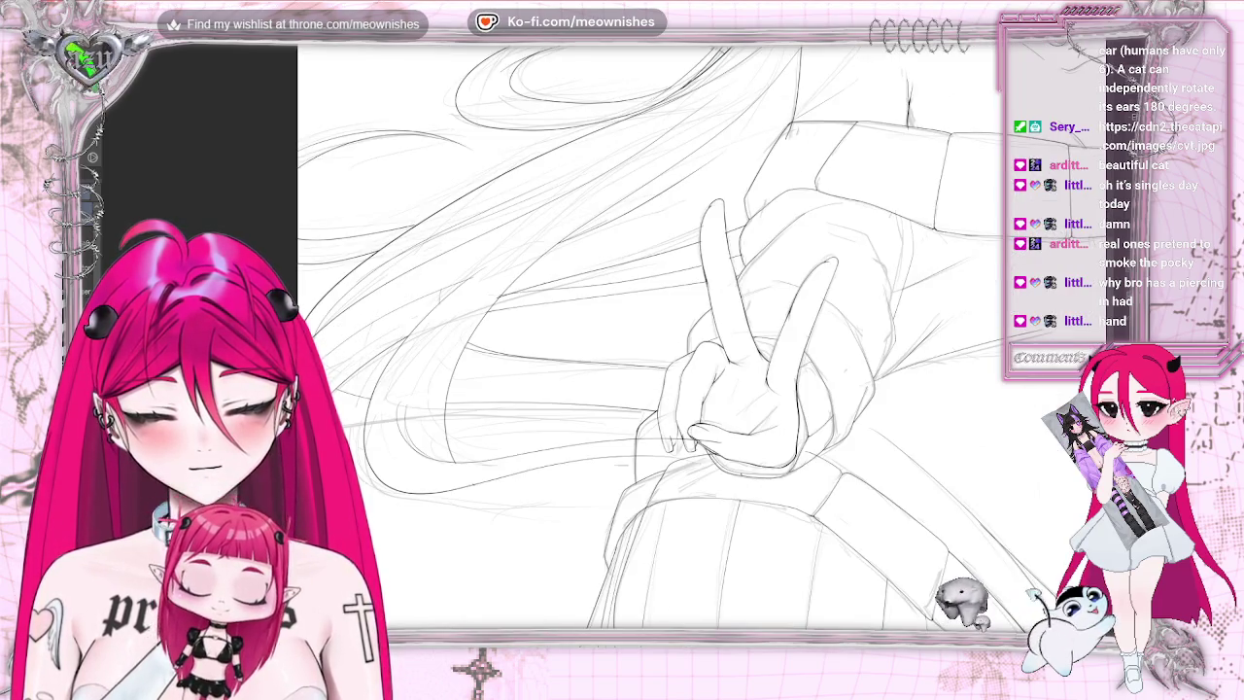
{"action": "left_click_drag", "start_coordinate": [642, 428], "coordinate": [369, 457]}
{"action": "left_click_drag", "start_coordinate": [667, 418], "coordinate": [627, 467]}
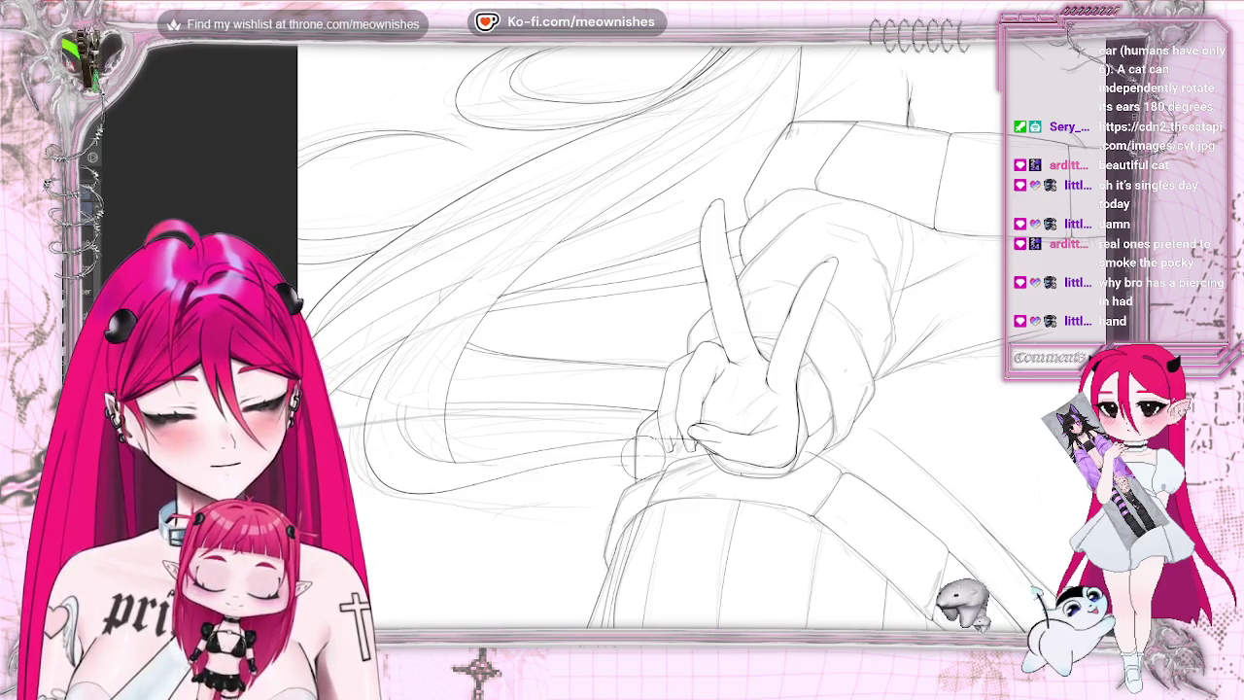
{"action": "left_click_drag", "start_coordinate": [624, 423], "coordinate": [634, 461]}
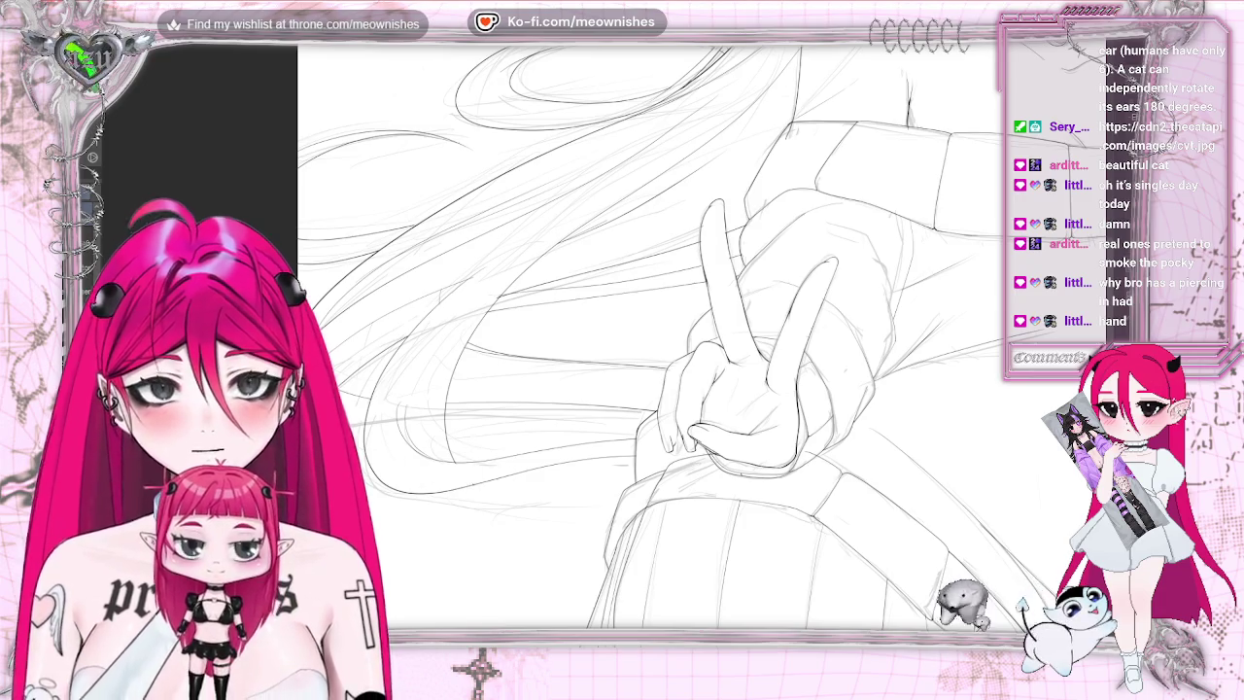
- Draw a long hair strand sweeping down-left from above the hand
{"action": "scroll", "coordinate": [681, 340], "scroll_direction": "up", "scroll_amount": 2}
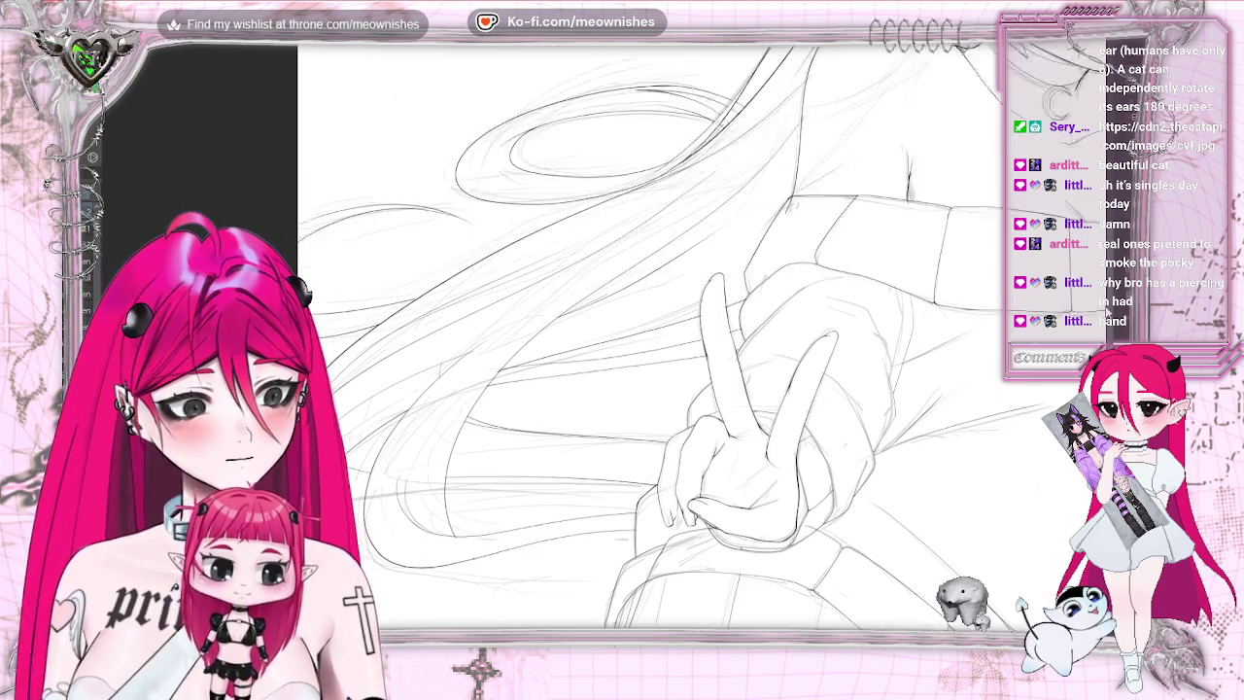
{"action": "scroll", "coordinate": [680, 340], "scroll_direction": "up", "scroll_amount": 3}
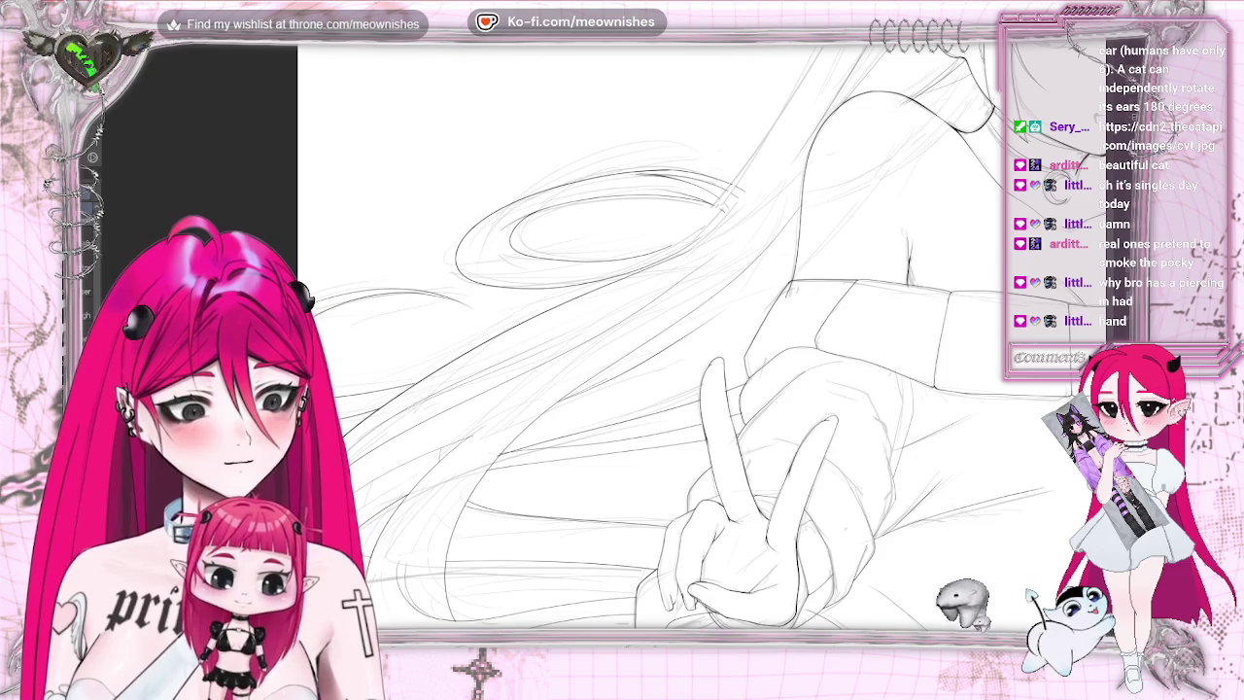
{"action": "left_click_drag", "start_coordinate": [842, 47], "coordinate": [641, 272]}
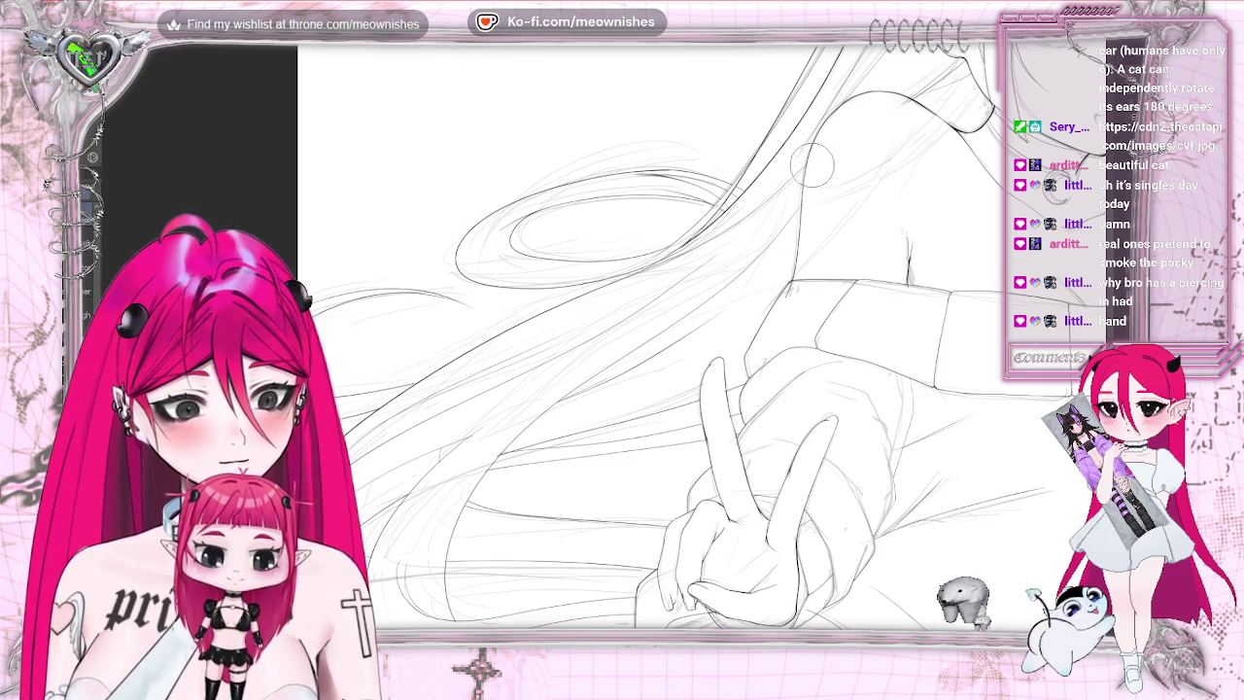
{"action": "scroll", "coordinate": [680, 340], "scroll_direction": "down", "scroll_amount": 2}
{"action": "scroll", "coordinate": [681, 340], "scroll_direction": "down", "scroll_amount": 2}
{"action": "scroll", "coordinate": [720, 321], "scroll_direction": "up", "scroll_amount": 3}
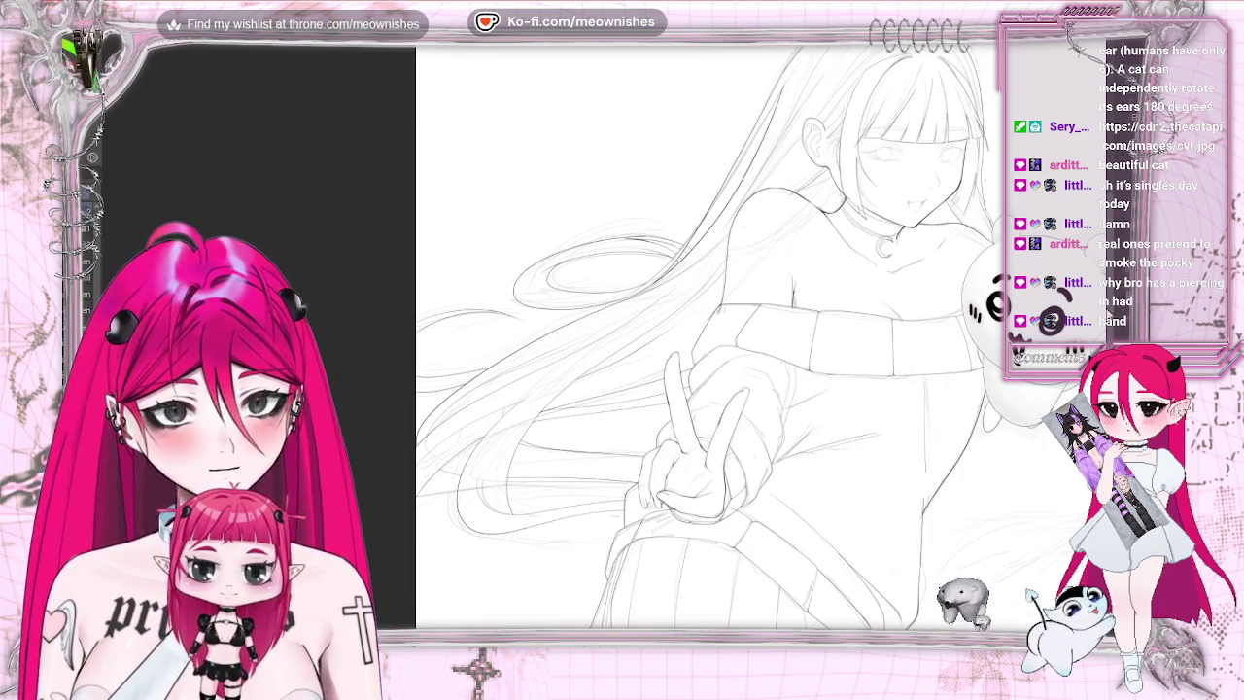
- Draw darker hair strokes sweeping down-left toward the hand
{"action": "scroll", "coordinate": [708, 336], "scroll_direction": "down", "scroll_amount": 3}
{"action": "scroll", "coordinate": [708, 336], "scroll_direction": "up", "scroll_amount": 1}
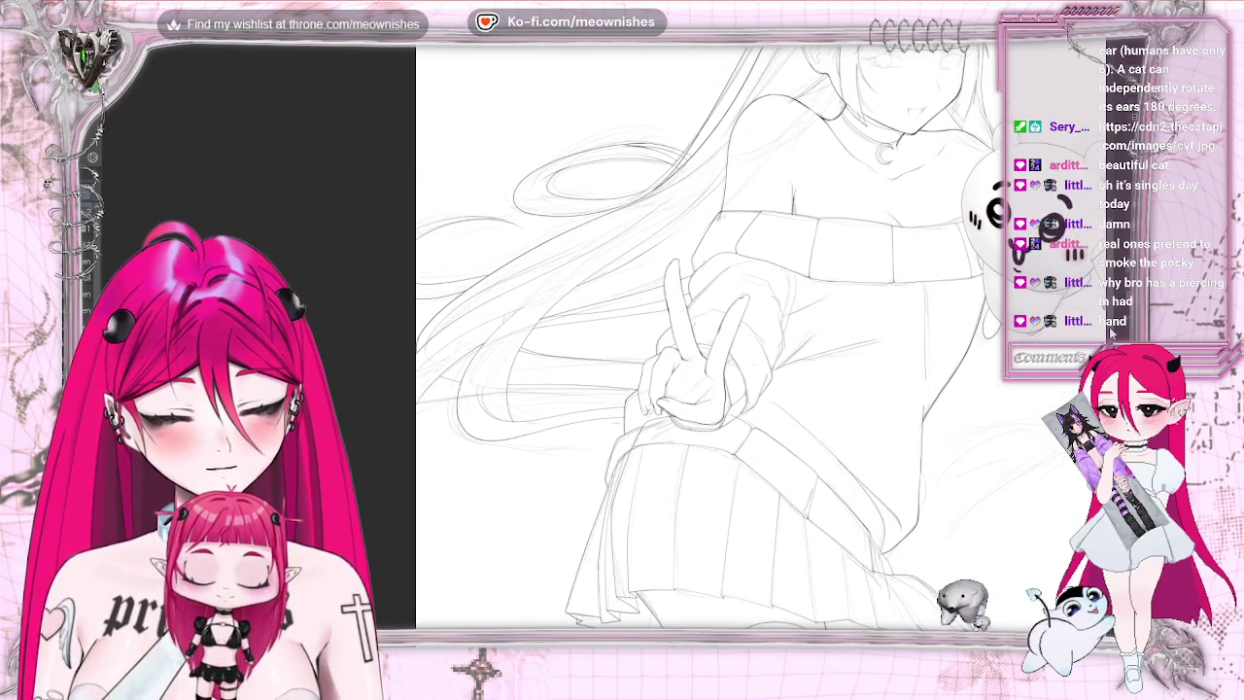
{"action": "left_click_drag", "start_coordinate": [719, 161], "coordinate": [459, 420]}
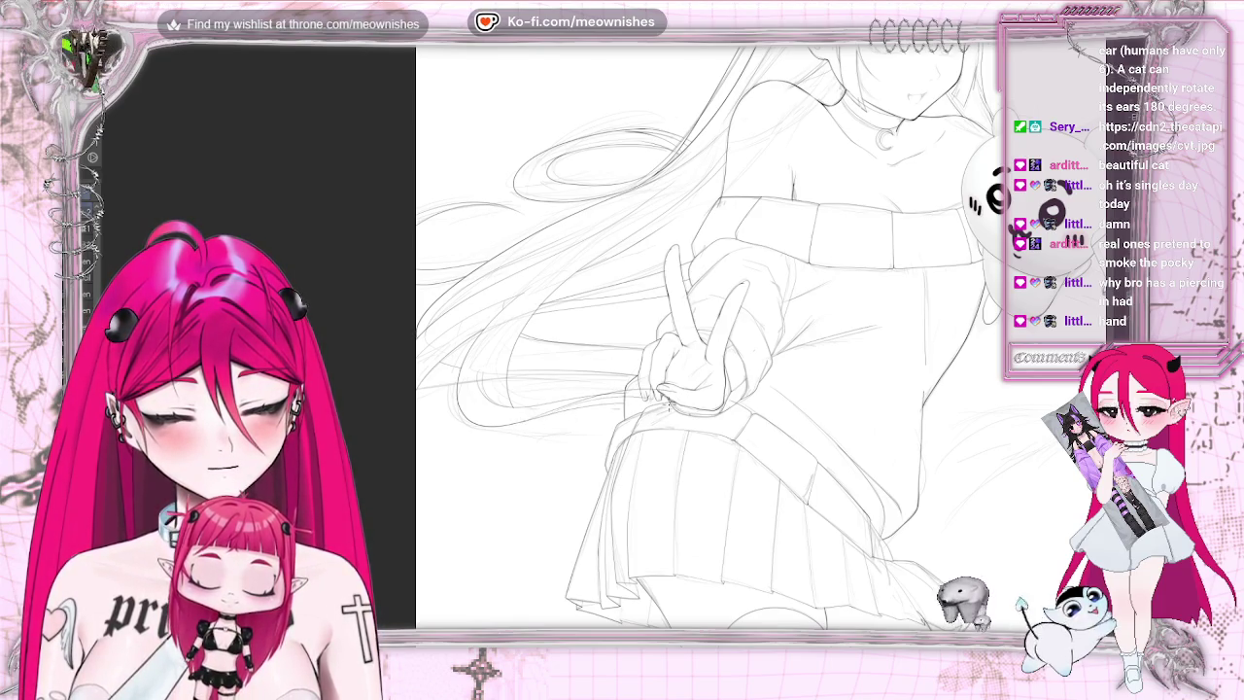
- Zoom in, sketch a faint stroke among the hair strands, then view the whole page
{"action": "key", "text": "ctrl+plus"}
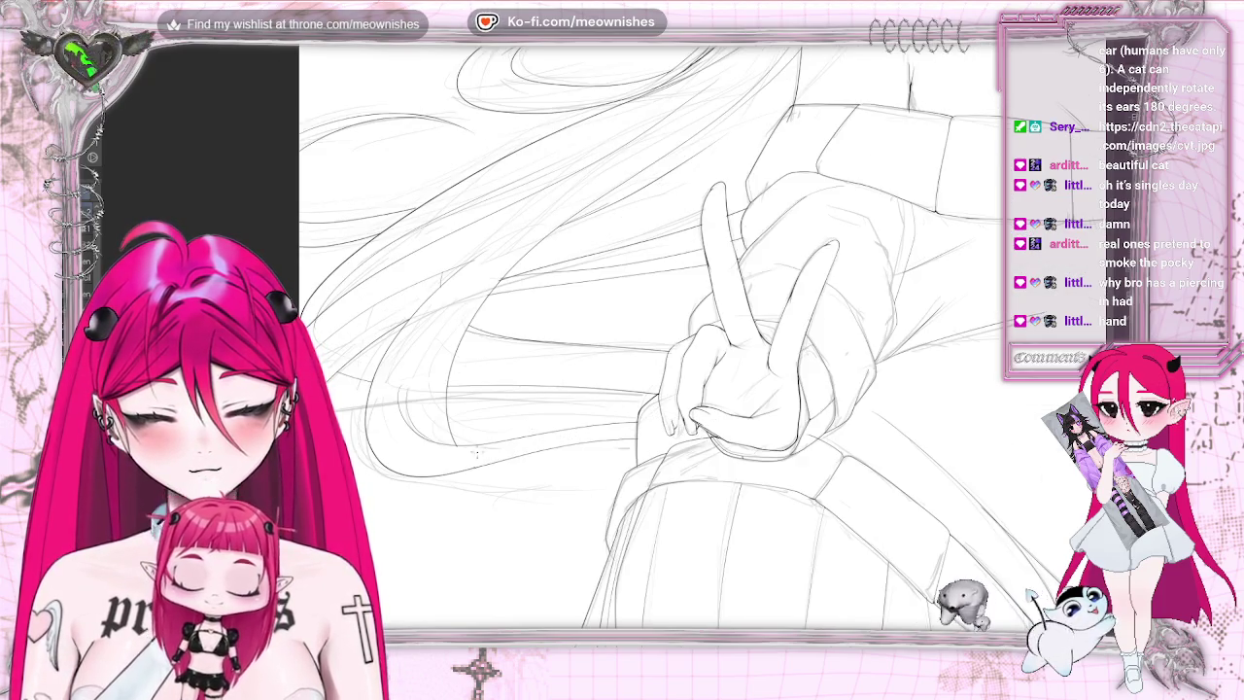
{"action": "left_click_drag", "start_coordinate": [465, 451], "coordinate": [537, 425]}
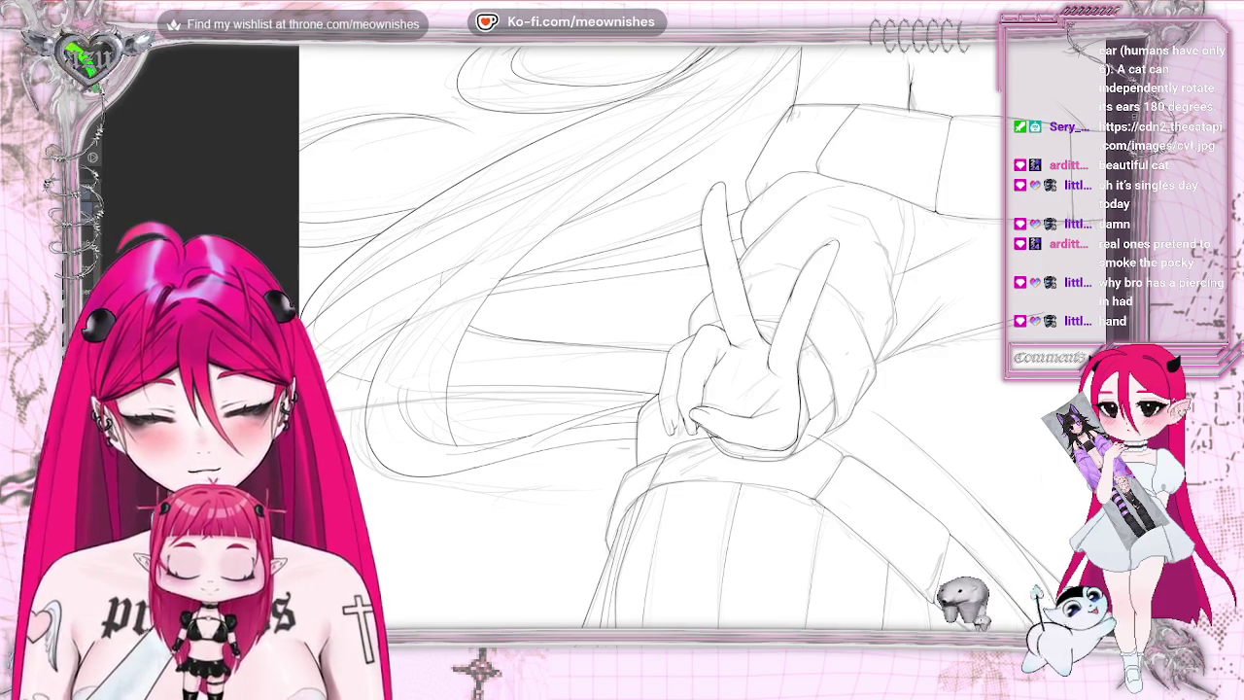
{"action": "key", "text": "ctrl+0"}
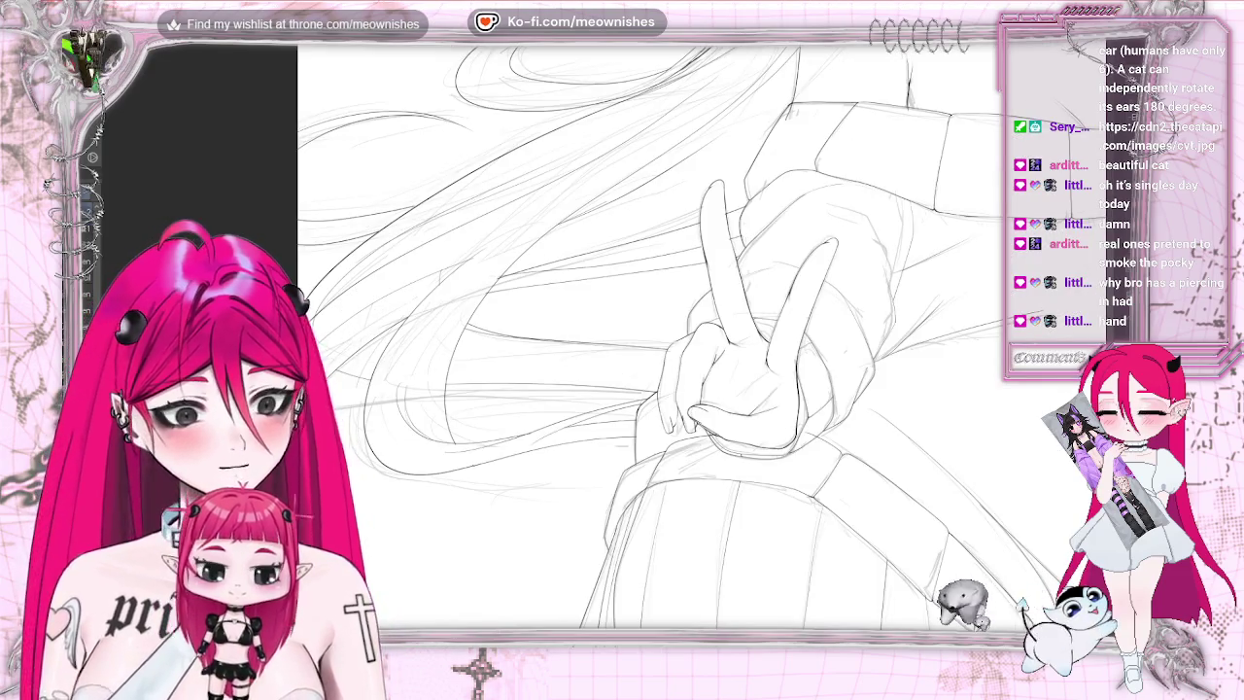
{"action": "key", "text": "ctrl+minus"}
{"action": "key", "text": "ctrl+0"}
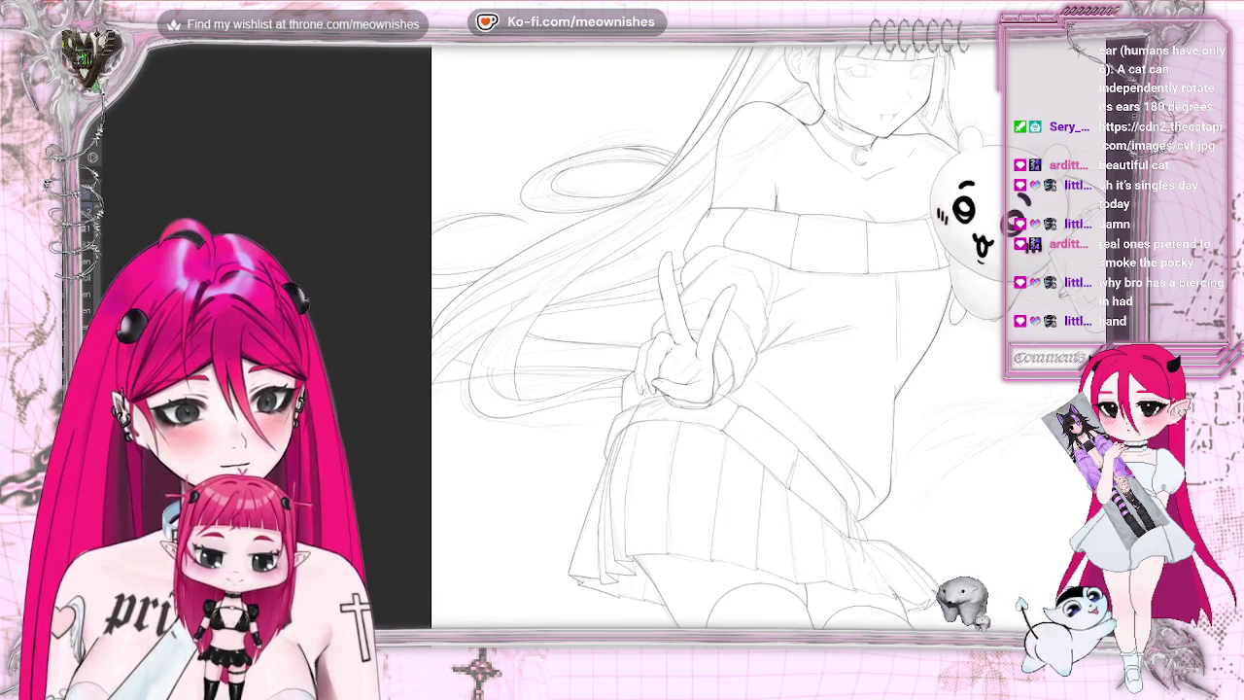
{"action": "key", "text": "h"}
{"action": "key", "text": "h"}
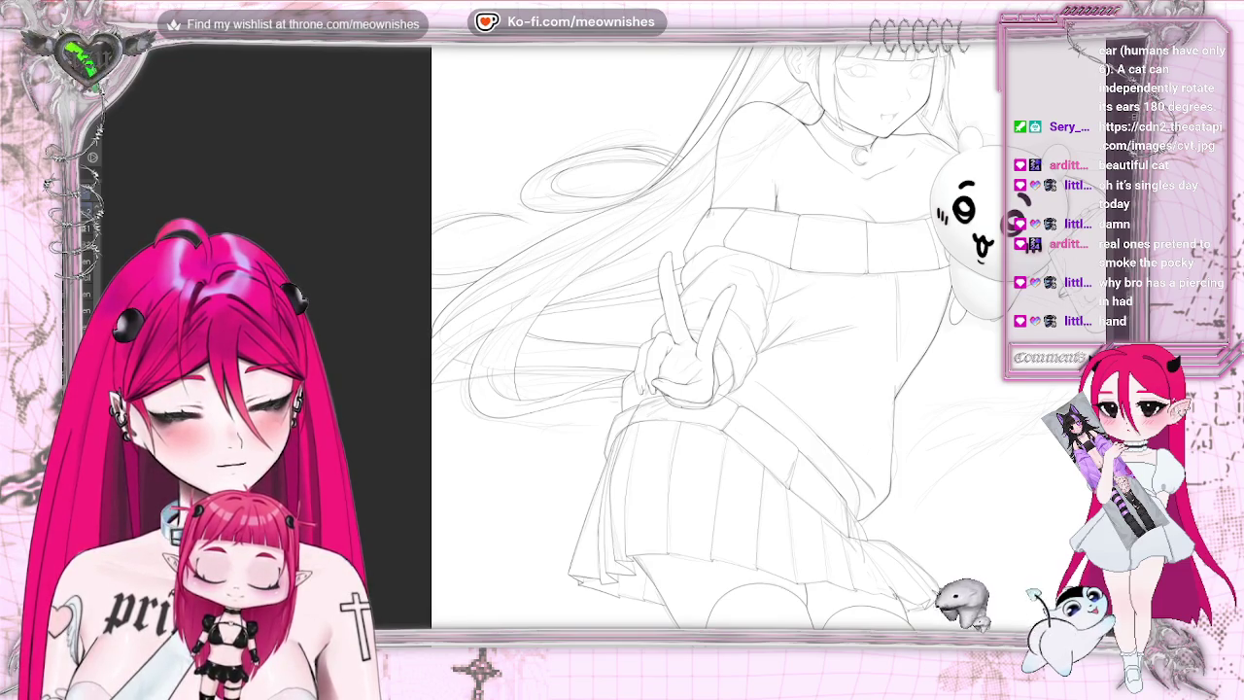
{"action": "key", "text": "ctrl+minus"}
{"action": "key", "text": "ctrl+plus"}
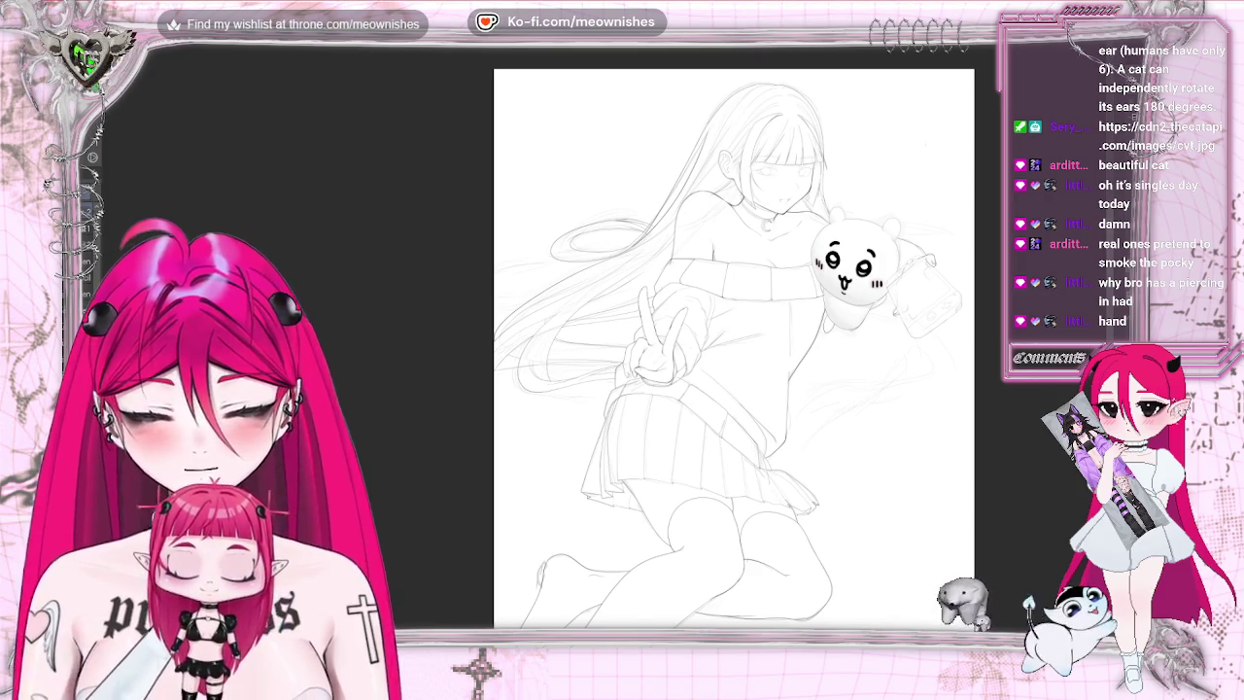
{"action": "key", "text": "h"}
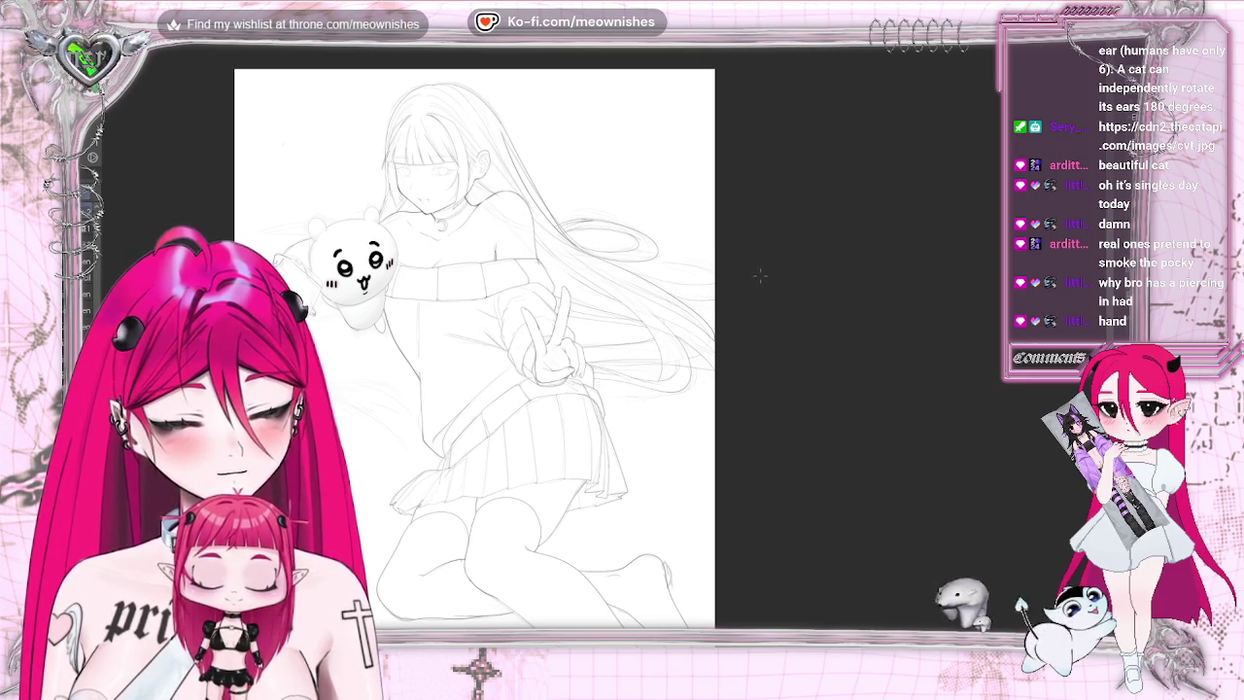
{"action": "key", "text": "h"}
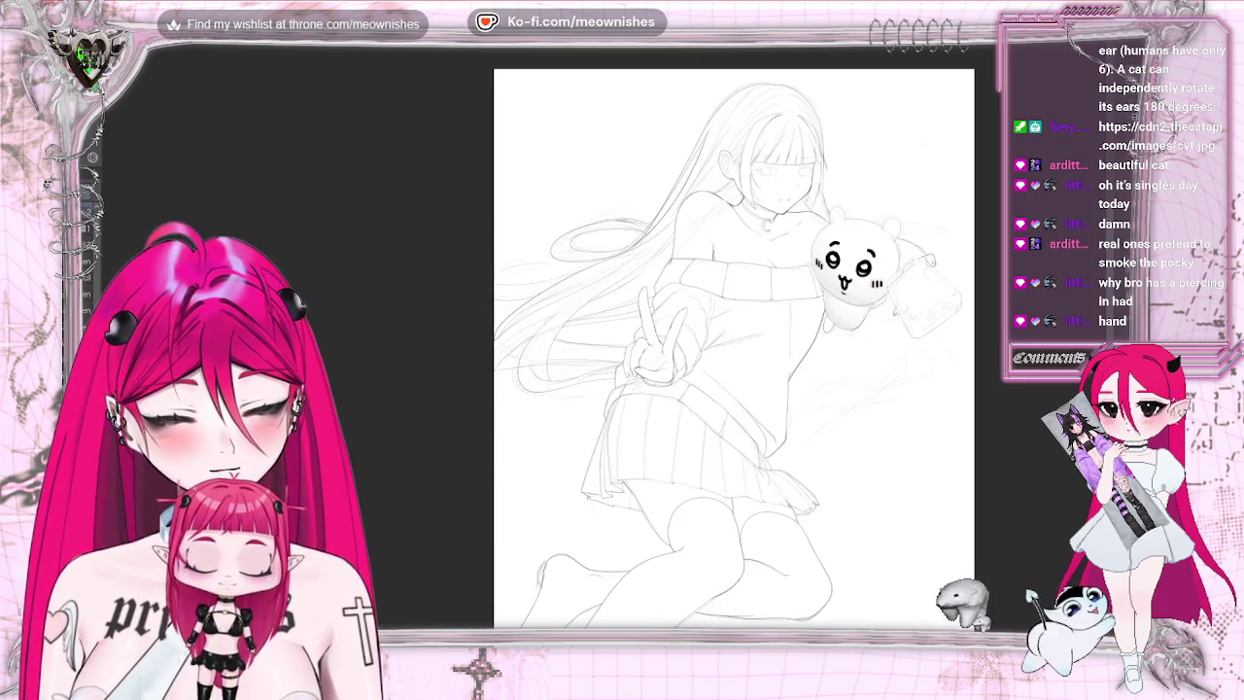
{"action": "scroll", "coordinate": [583, 336], "scroll_direction": "up", "scroll_amount": 2}
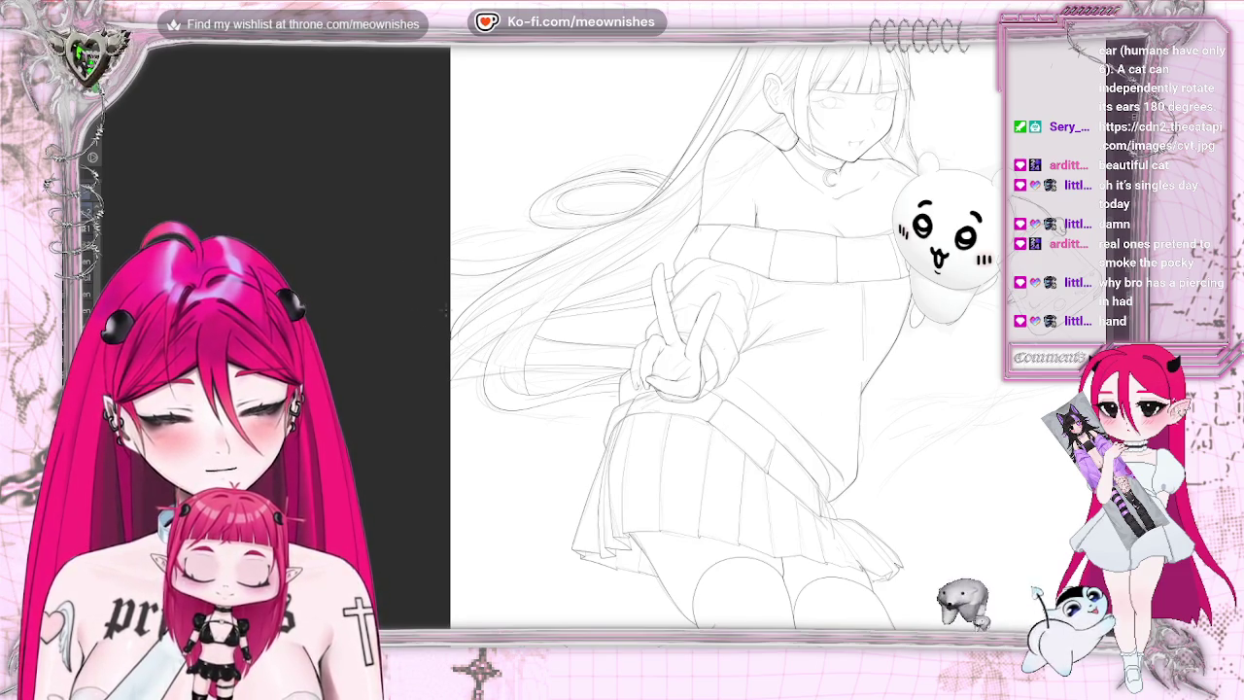
{"action": "key", "text": "ctrl+z"}
{"action": "left_click_drag", "start_coordinate": [451, 283], "coordinate": [558, 245]}
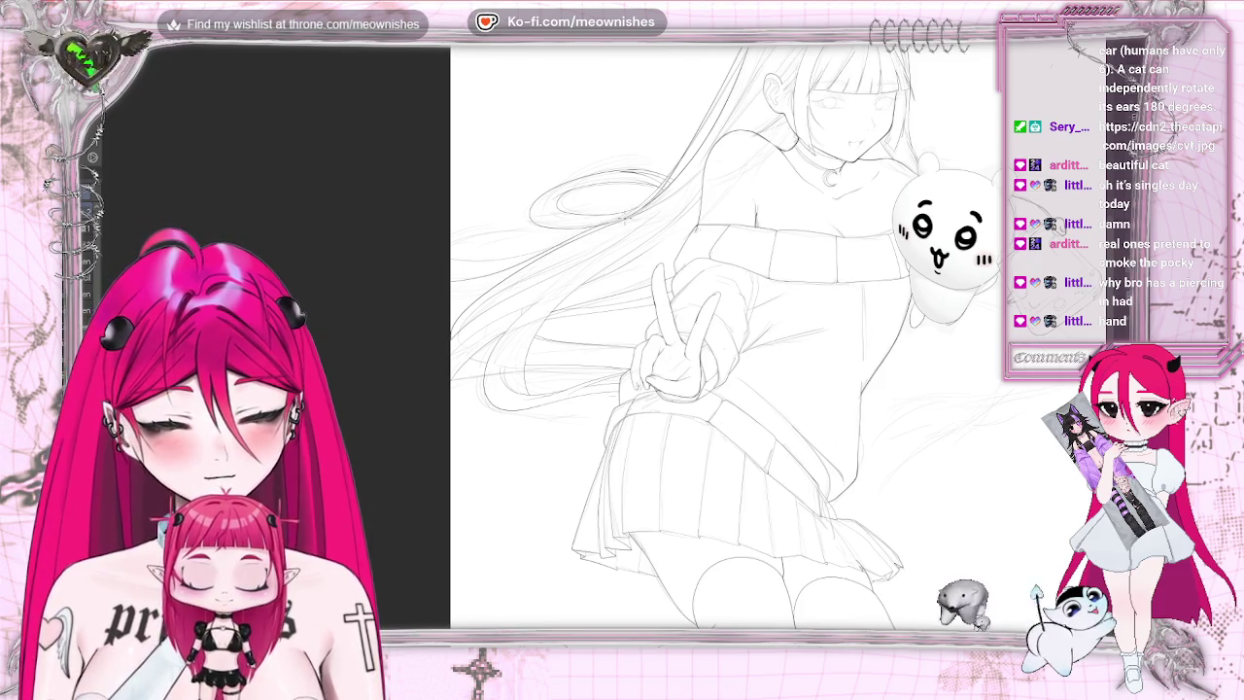
{"action": "key", "text": "ctrl+z"}
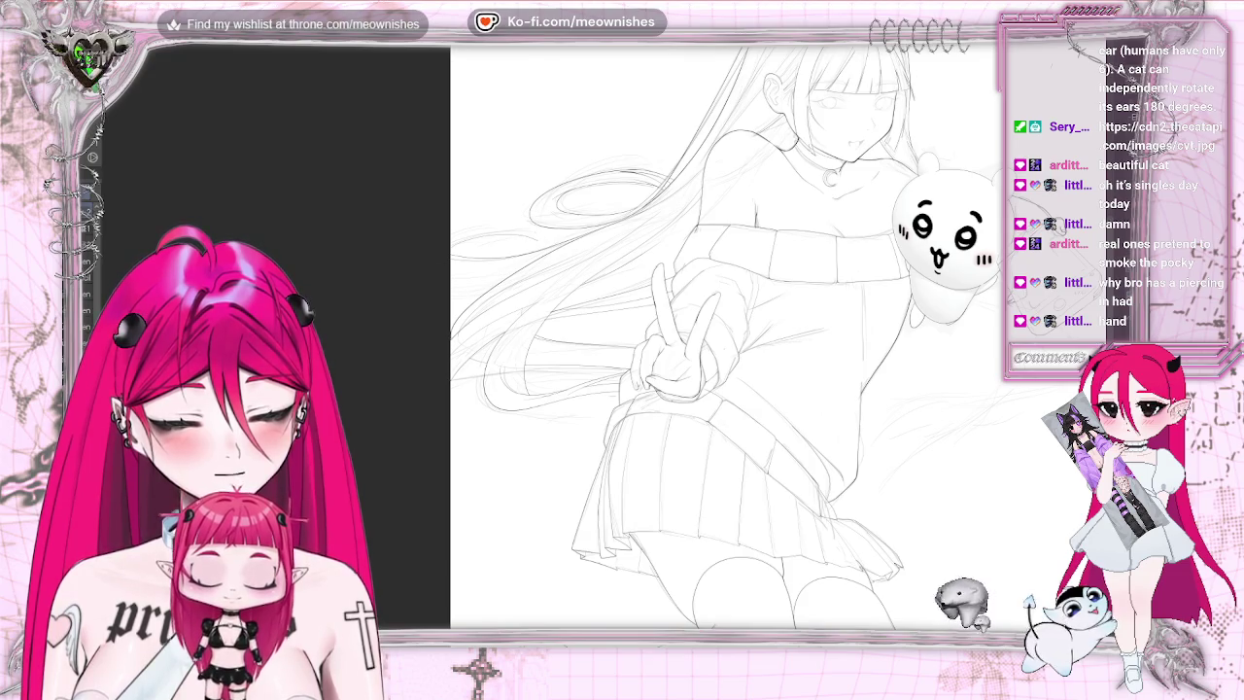
{"action": "key", "text": "ctrl+z"}
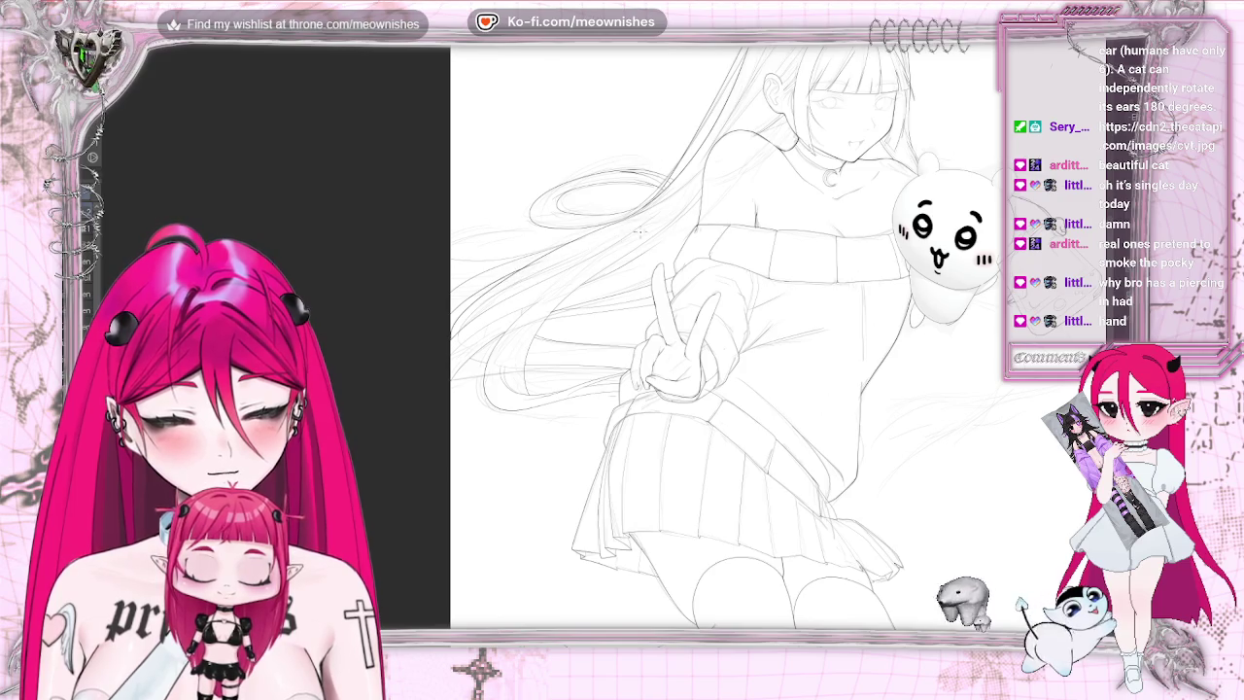
{"action": "key", "text": "ctrl+0"}
{"action": "key", "text": "ctrl+0"}
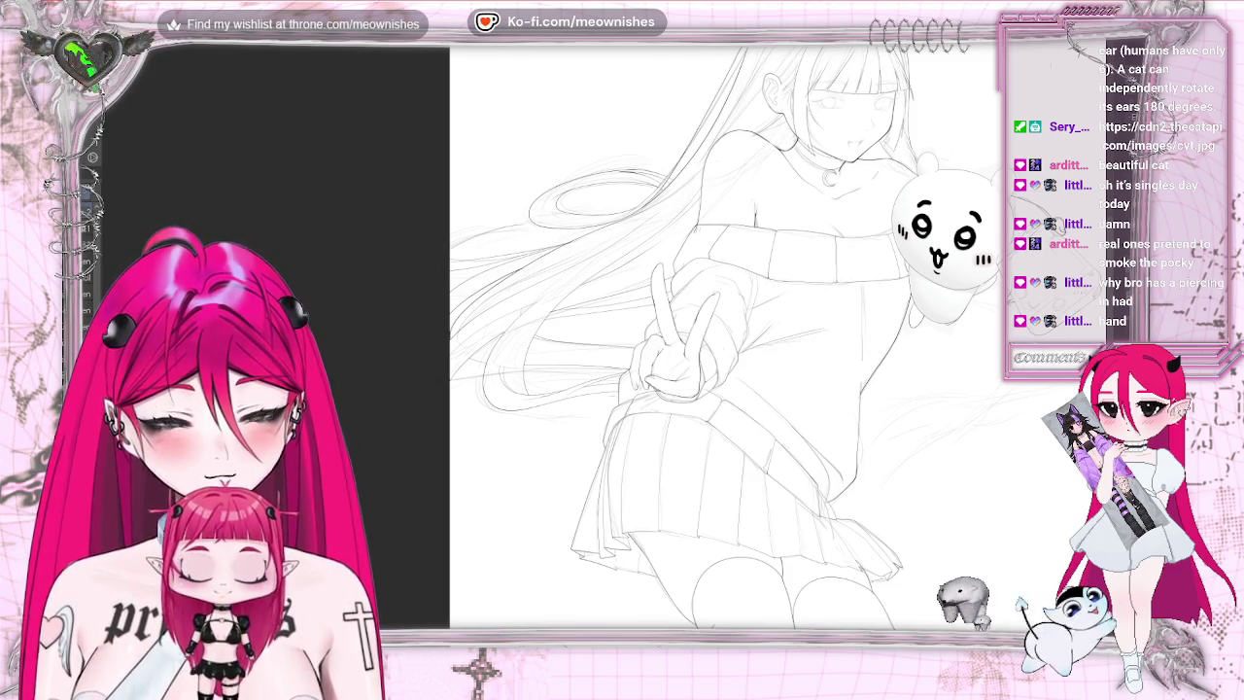
{"action": "key", "text": "ctrl+0"}
{"action": "key", "text": "ctrl+z"}
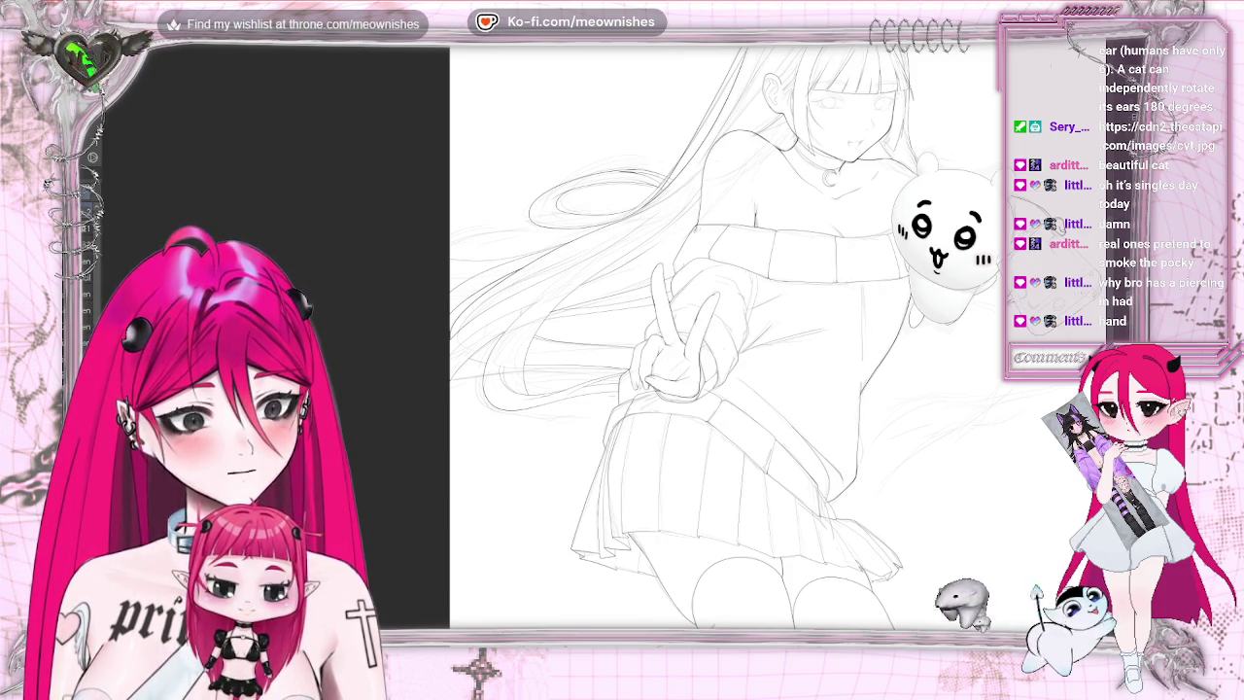
{"action": "key", "text": "ctrl+z"}
{"action": "key", "text": "m"}
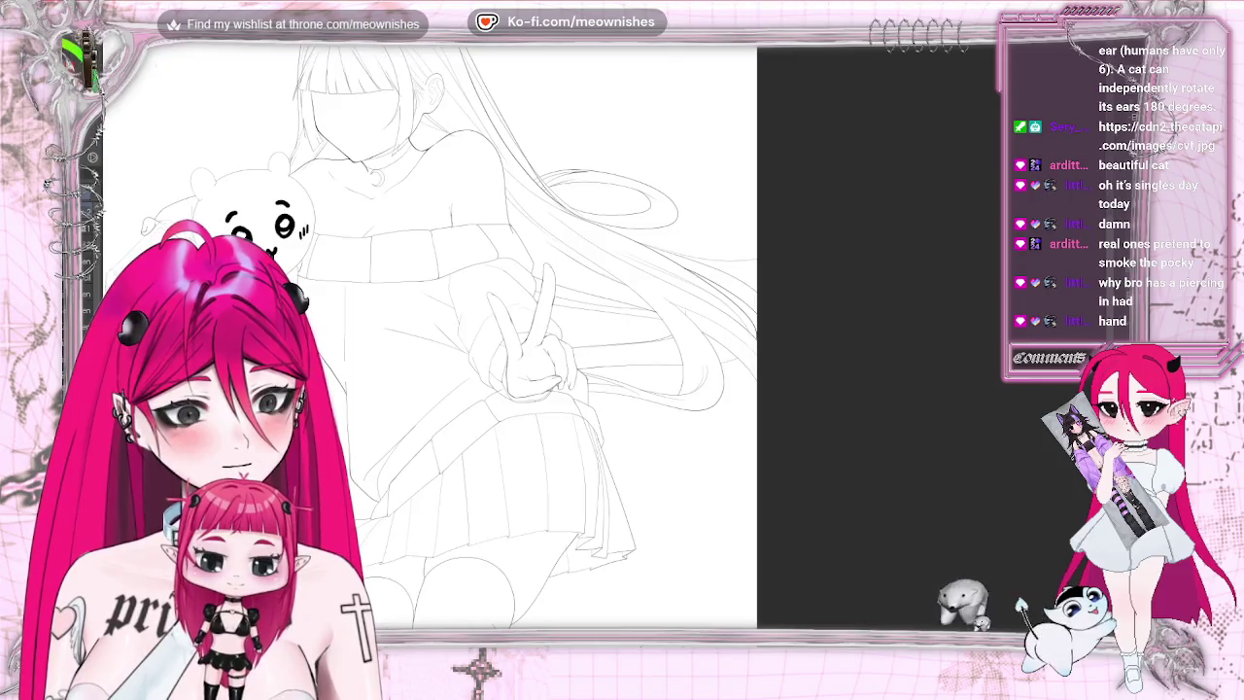
{"action": "key", "text": "m"}
{"action": "key", "text": "ctrl+0"}
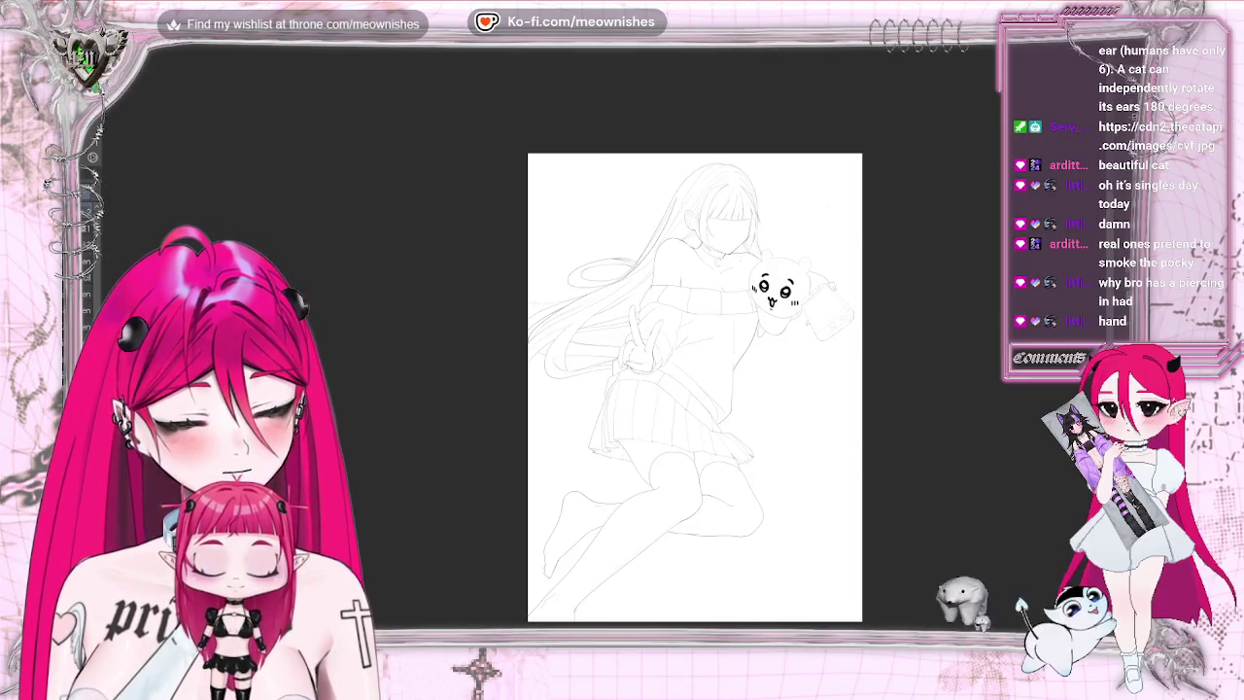
{"action": "scroll", "coordinate": [612, 360], "scroll_direction": "up", "scroll_amount": 3}
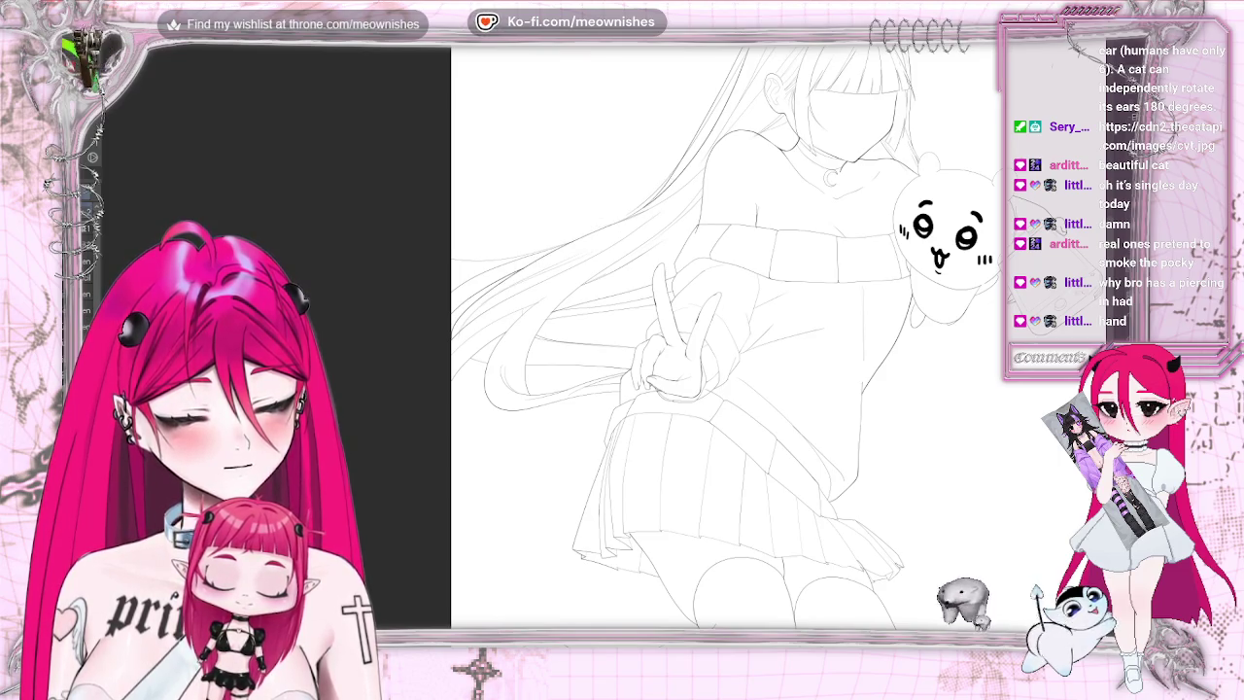
{"action": "key", "text": "ctrl+minus"}
{"action": "key", "text": "ctrl+plus"}
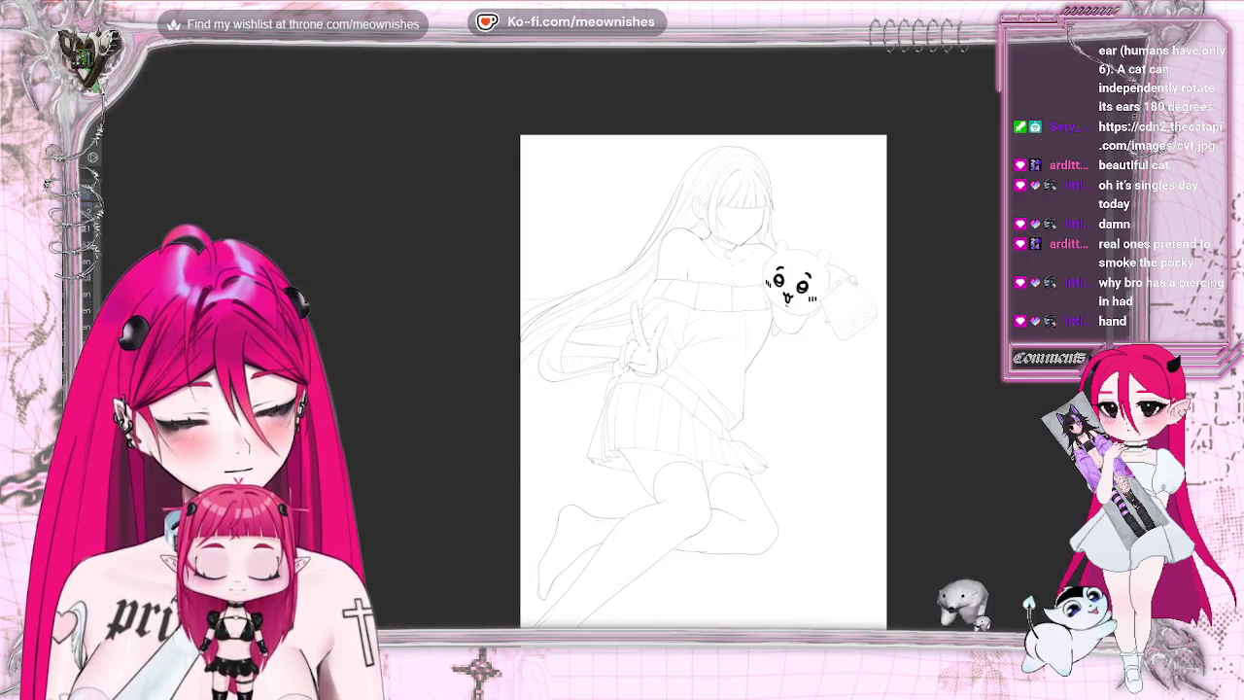
{"action": "key", "text": "h"}
{"action": "key", "text": "h"}
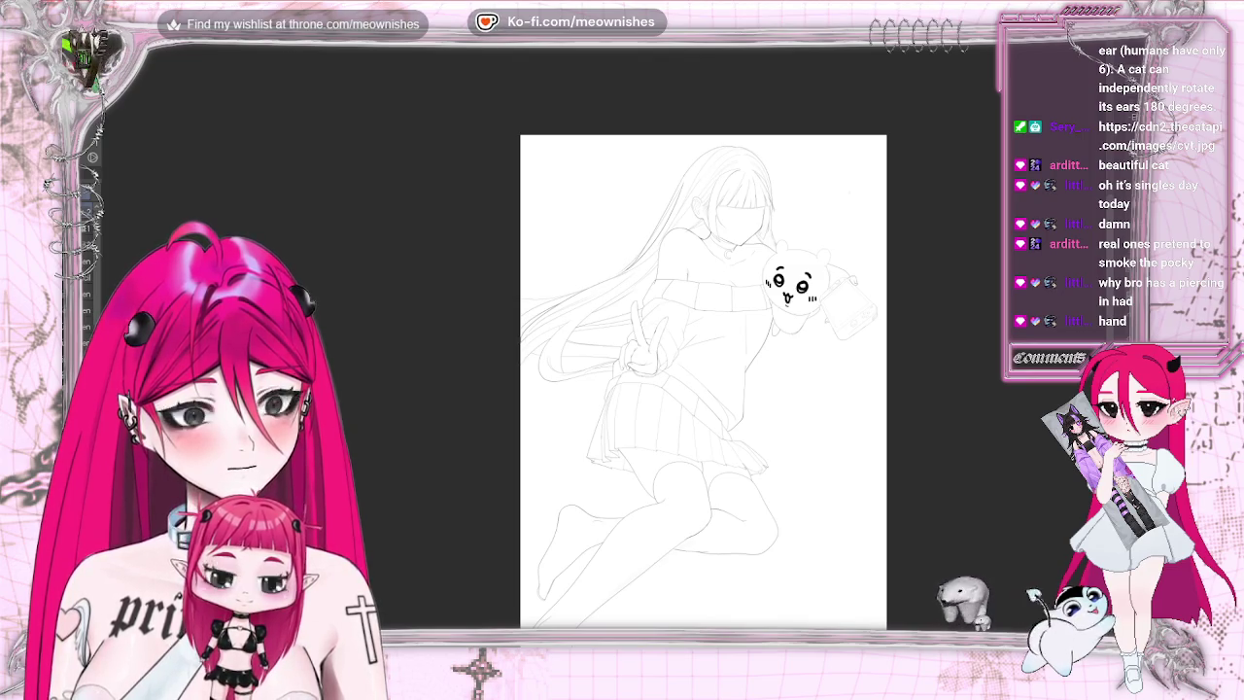
{"action": "scroll", "coordinate": [622, 320], "scroll_direction": "up", "scroll_amount": 2}
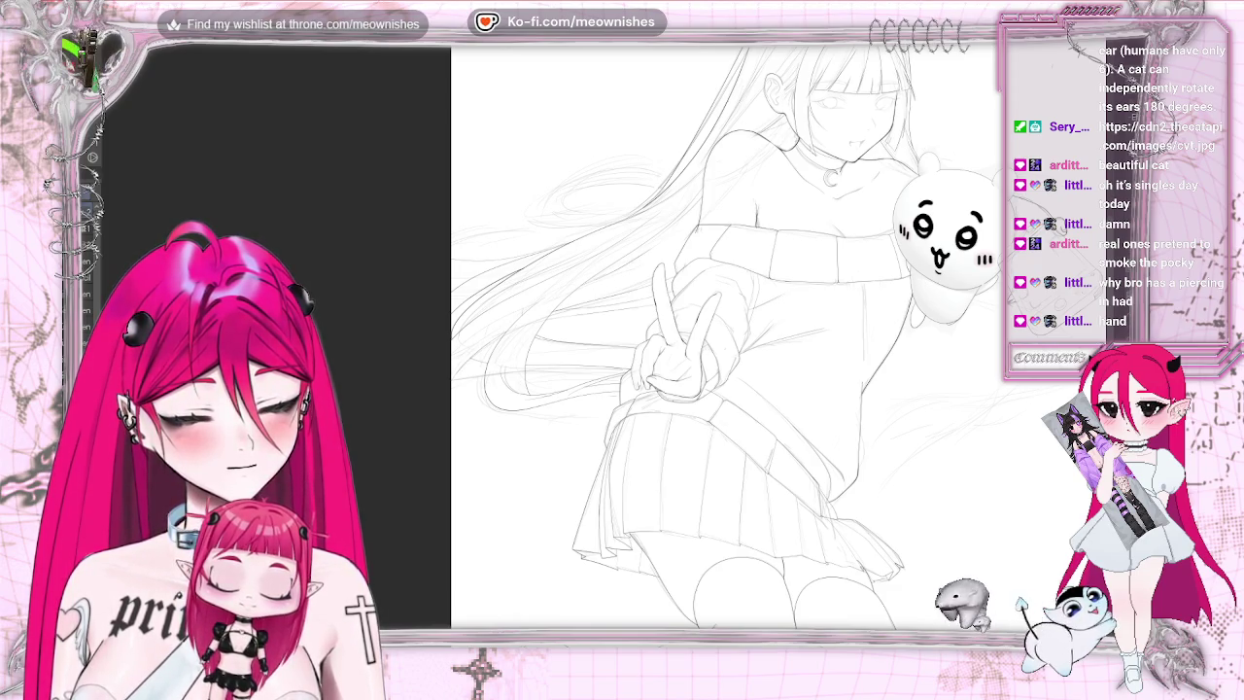
{"action": "scroll", "coordinate": [681, 335], "scroll_direction": "right", "scroll_amount": 5}
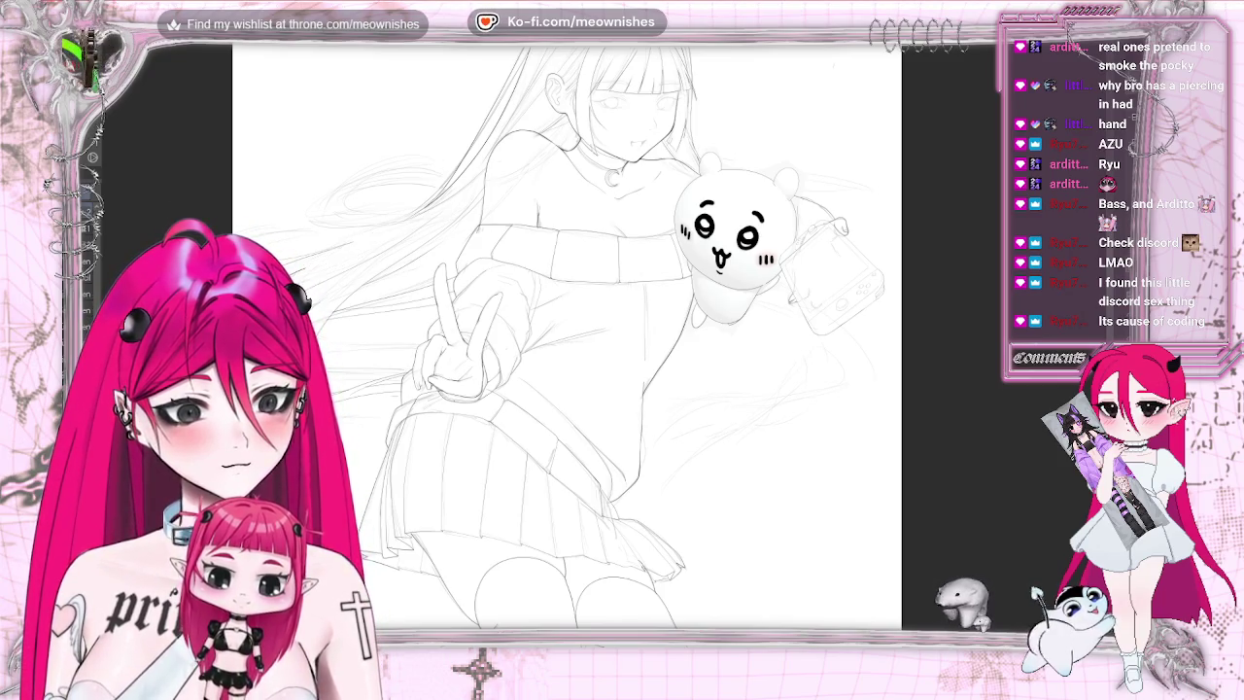
- Mirror-check the canvas, then undo the long hair stroke trailing right of the girl
{"action": "key", "text": "h"}
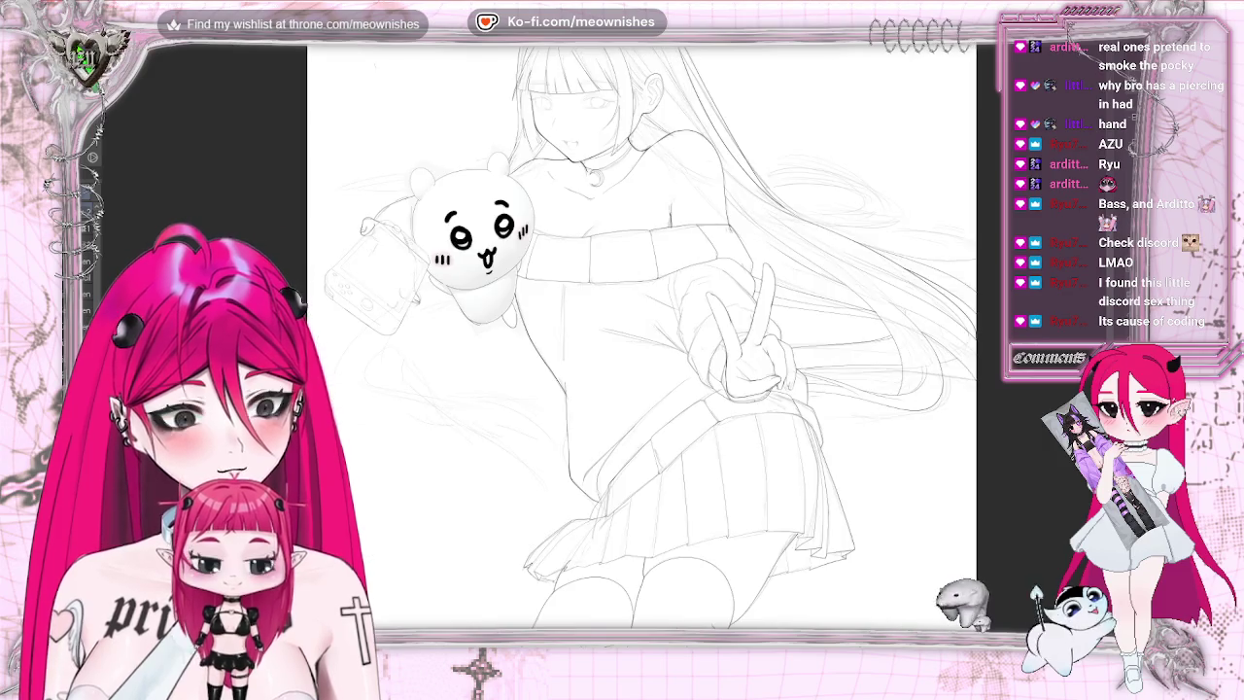
{"action": "key", "text": "h"}
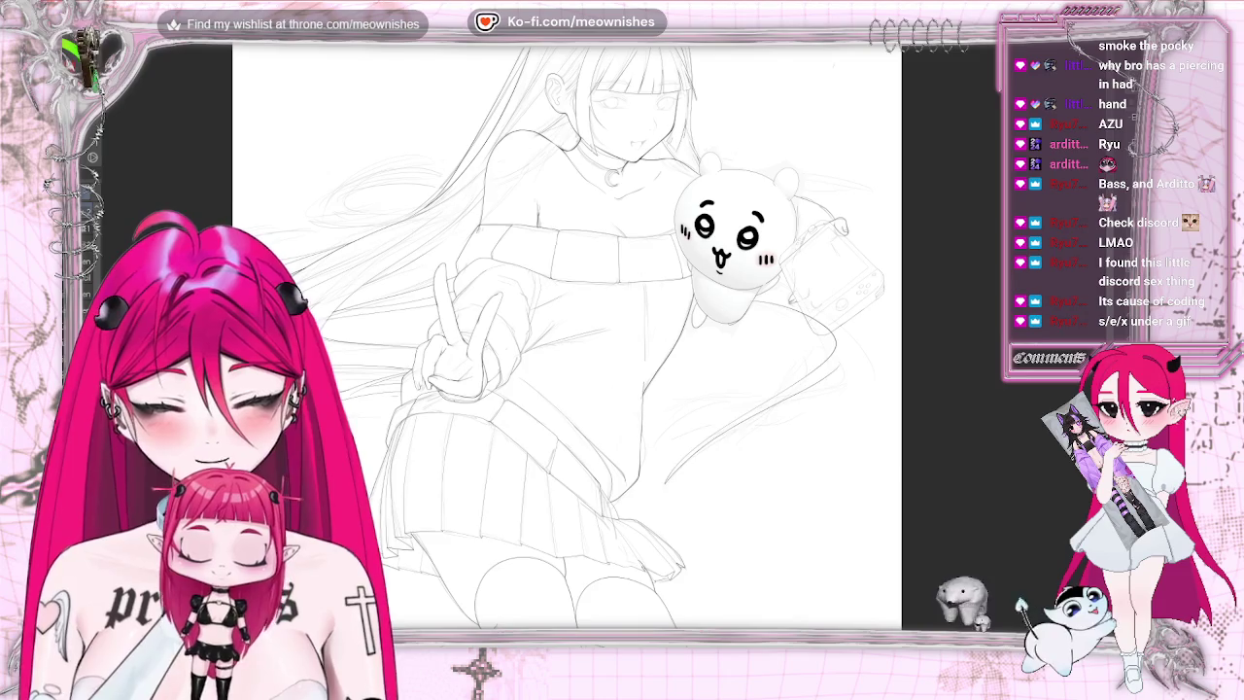
{"action": "key", "text": "ctrl+z"}
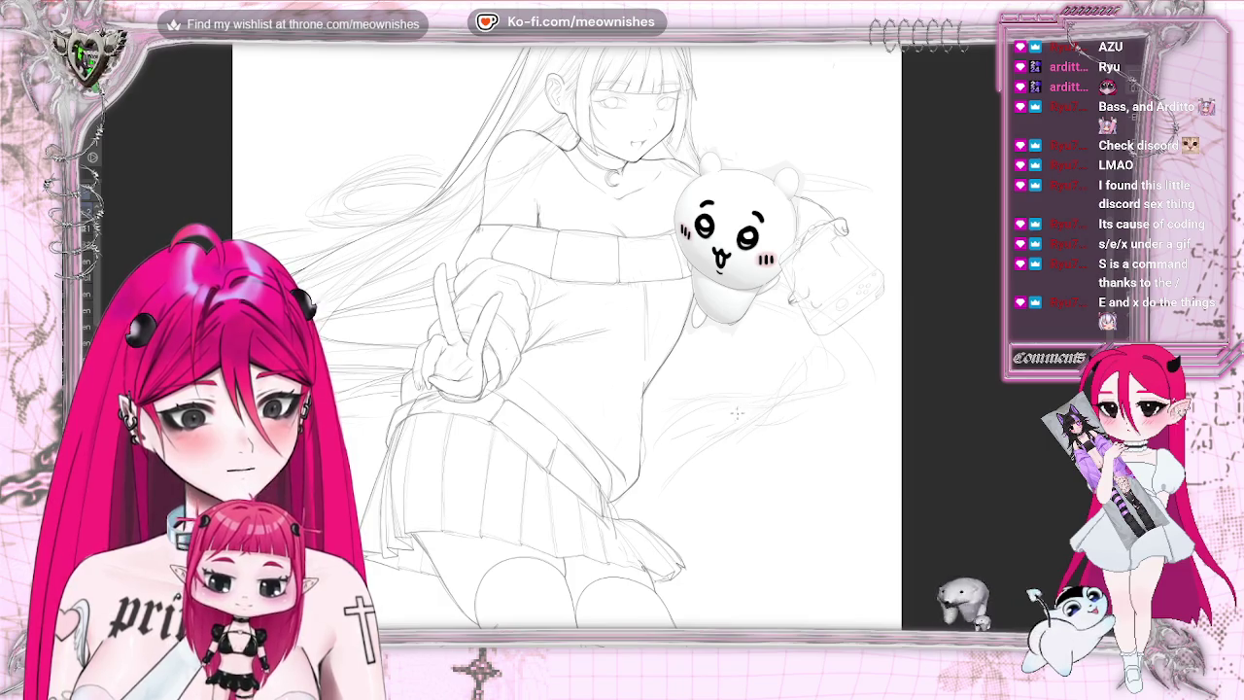
- Sketch a curved stroke right of the figure, mirror-check it, then undo the latest right-side strokes
{"action": "left_click_drag", "start_coordinate": [870, 356], "coordinate": [856, 398]}
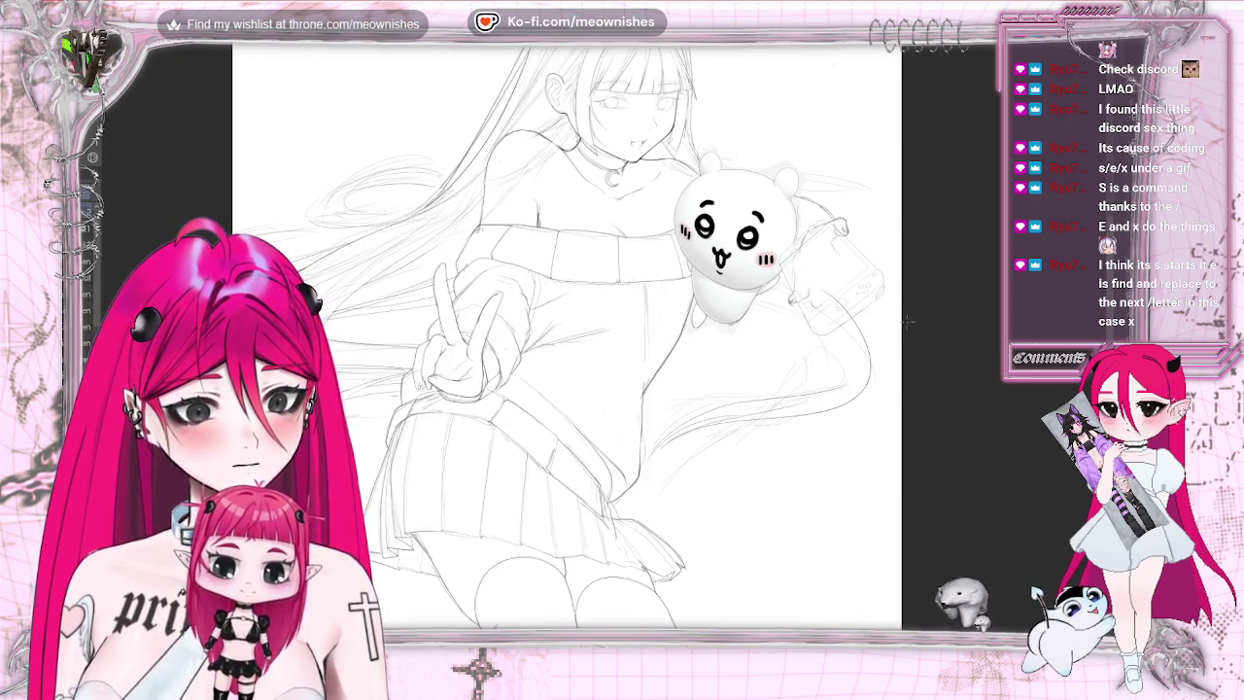
{"action": "key", "text": "m"}
{"action": "key", "text": "m"}
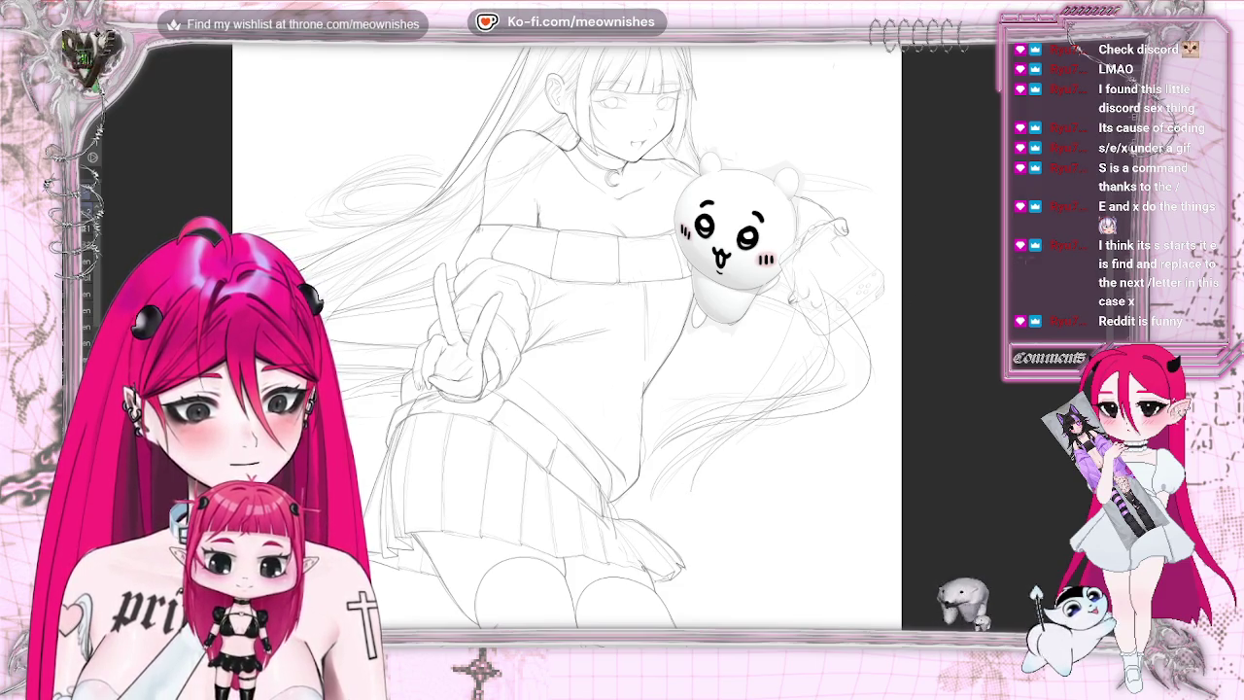
{"action": "key", "text": "h"}
{"action": "key", "text": "h"}
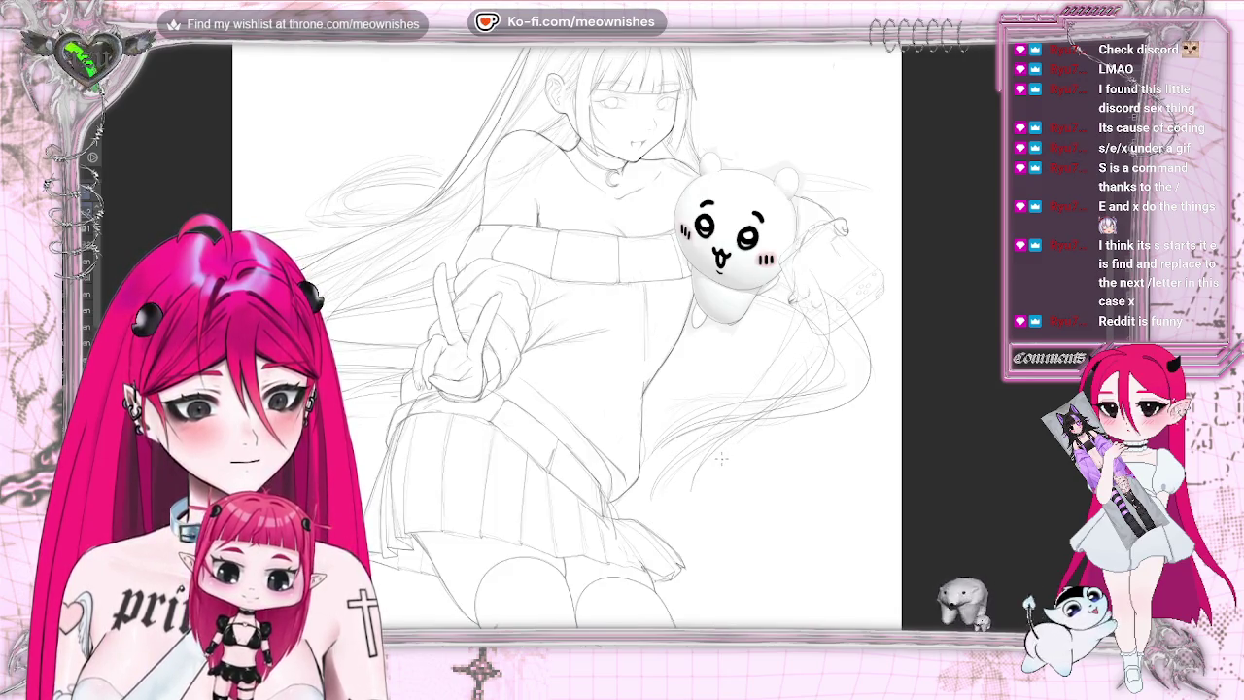
{"action": "key", "text": "ctrl+z"}
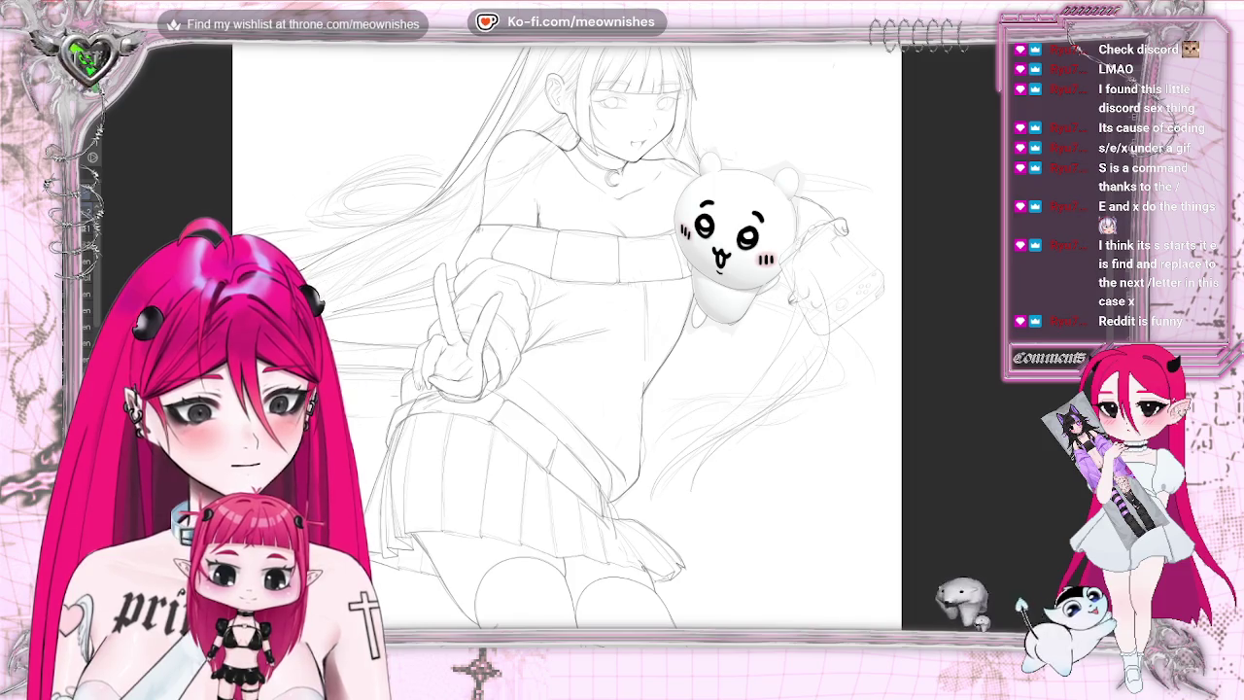
- Redo the hair strokes, remove the faint right-edge strands, and sketch a short stroke there
{"action": "key", "text": "ctrl+y"}
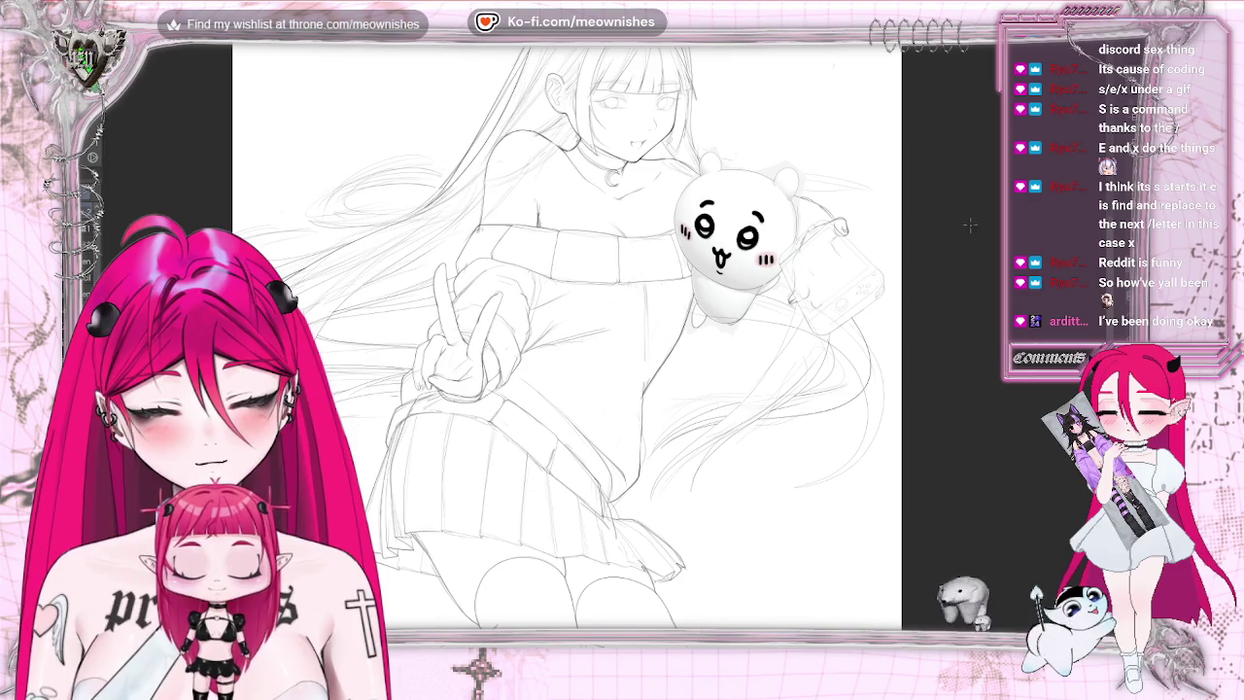
{"action": "key", "text": "ctrl+z"}
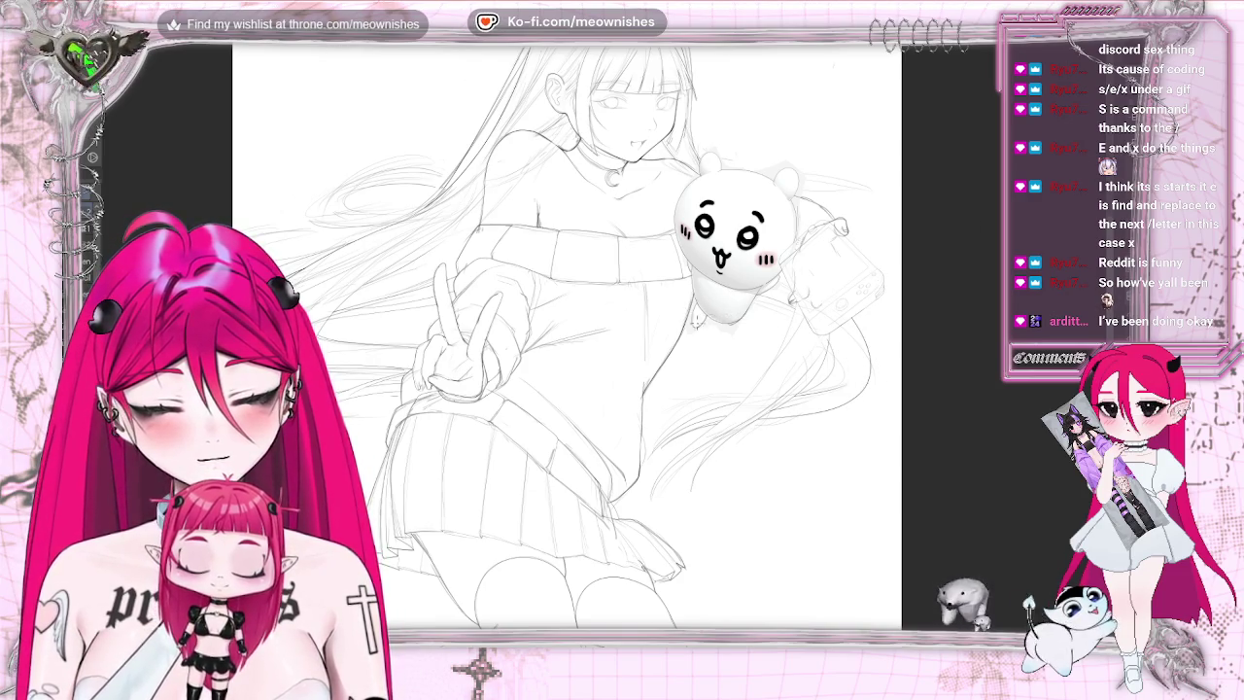
{"action": "mouse_move", "coordinate": [849, 344]}
{"action": "left_mouse_down"}
{"action": "mouse_move", "coordinate": [875, 381]}
{"action": "mouse_move", "coordinate": [872, 416]}
{"action": "left_mouse_up"}
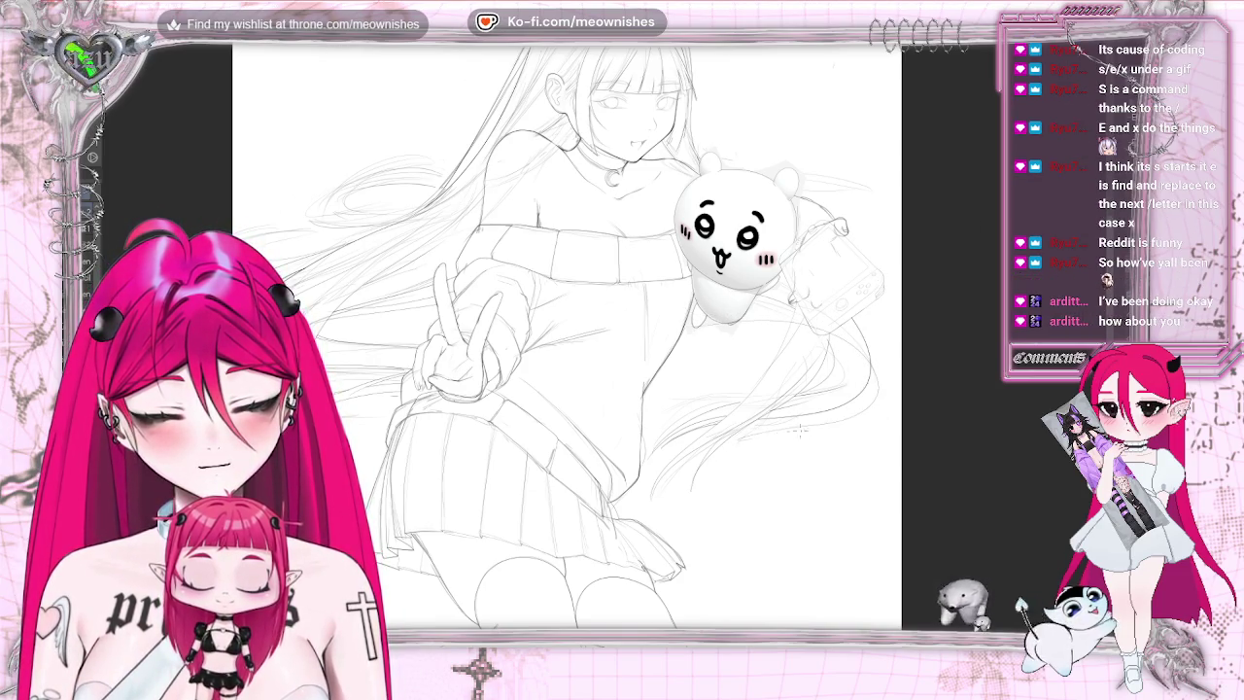
- Redraw the strand along the hair's right edge and check it in the mirrored view
{"action": "key", "text": "ctrl+z"}
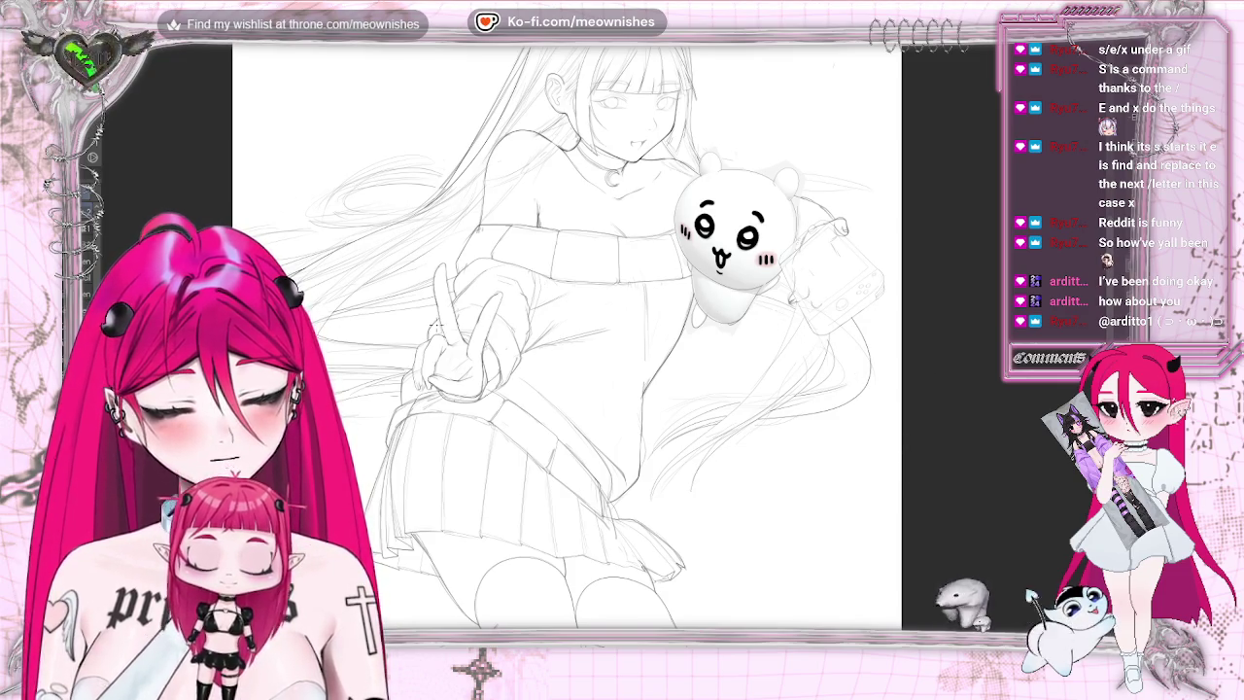
{"action": "left_click_drag", "start_coordinate": [844, 340], "coordinate": [900, 471]}
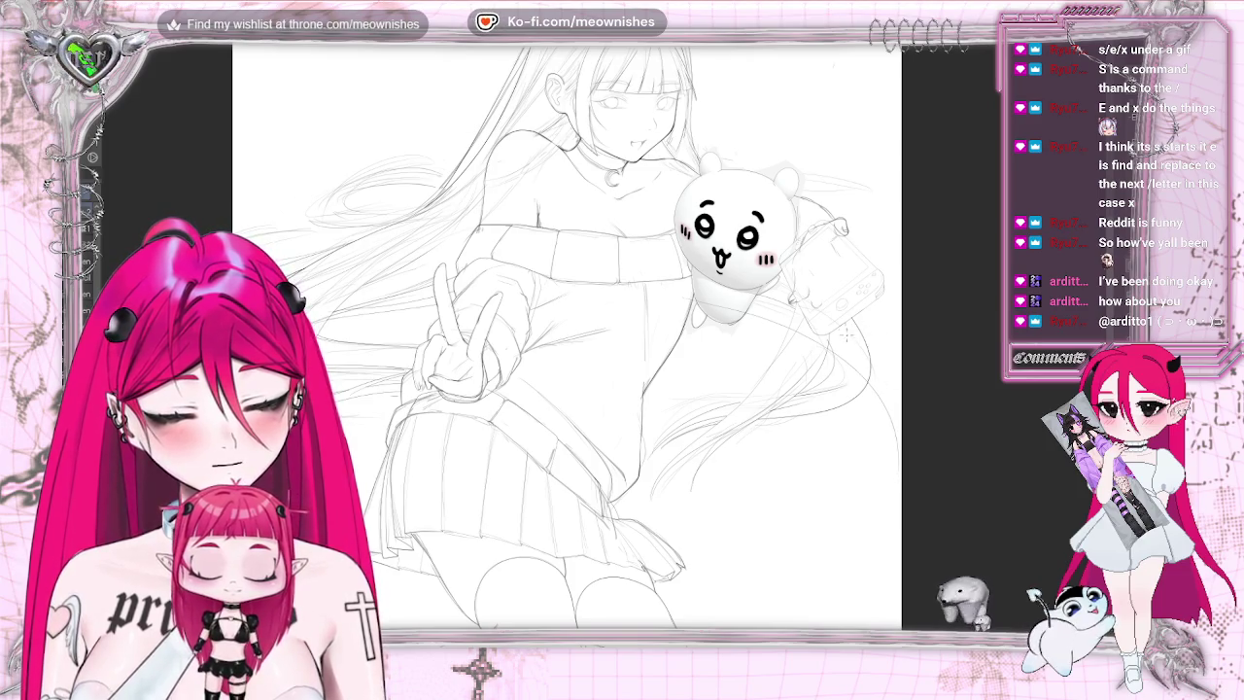
{"action": "key", "text": "h"}
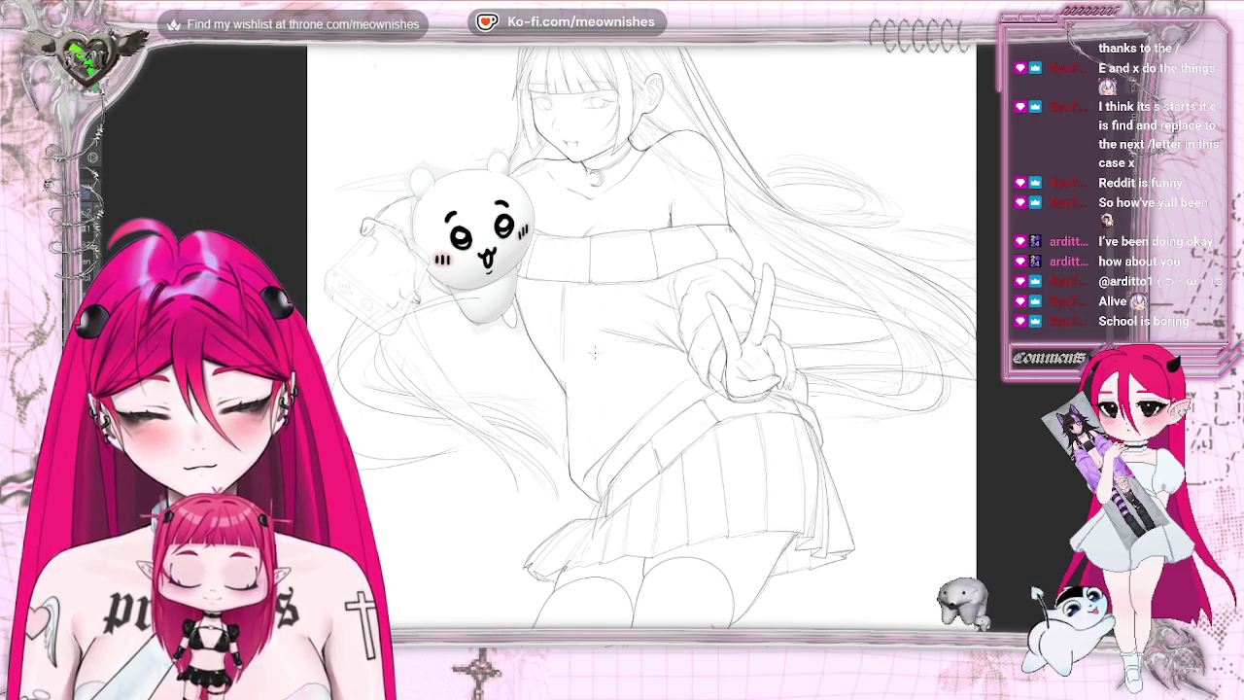
{"action": "key", "text": "h"}
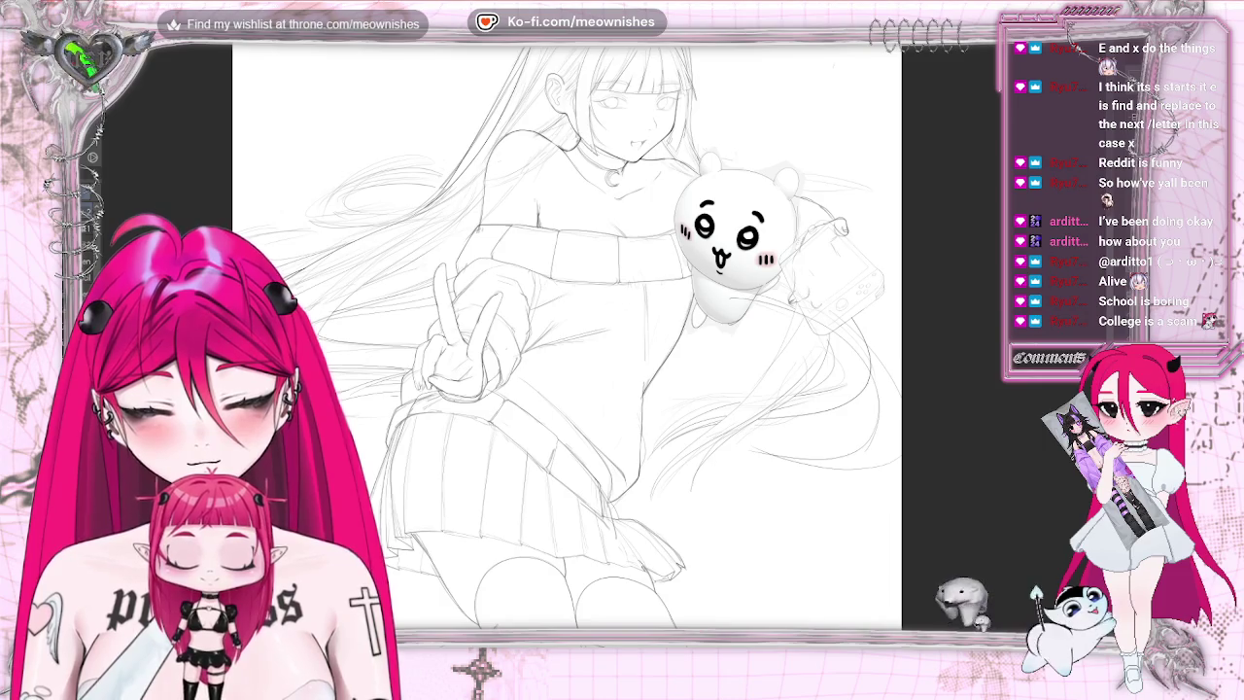
- Preview the whole page normal and mirrored, then zoom back in on the torso and mascot
{"action": "key", "text": "ctrl+0"}
{"action": "key", "text": "ctrl+alt+0"}
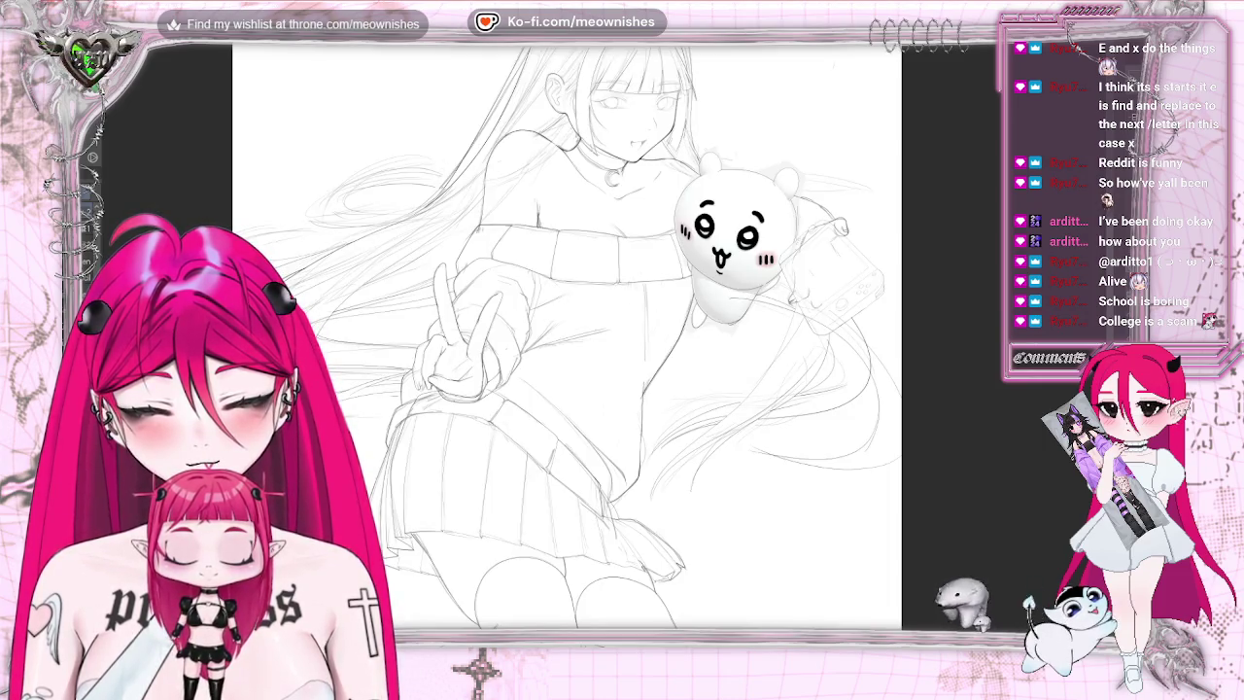
{"action": "key", "text": "h"}
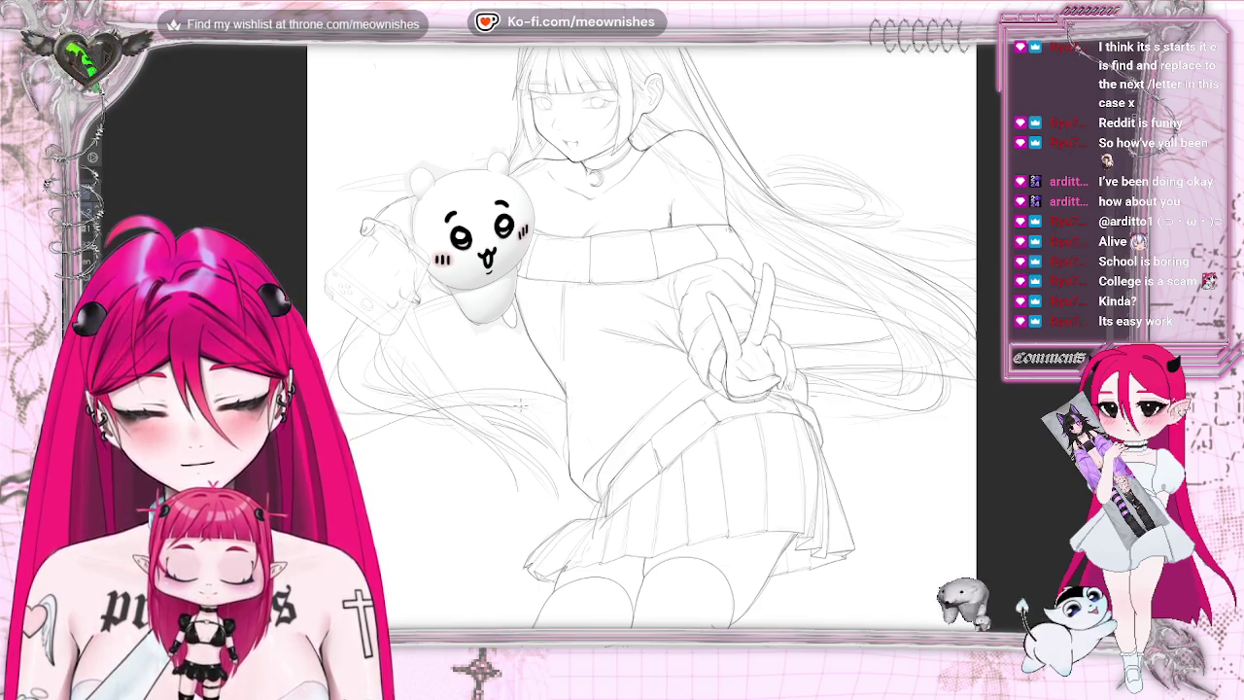
{"action": "key", "text": "h"}
{"action": "key", "text": "ctrl+minus"}
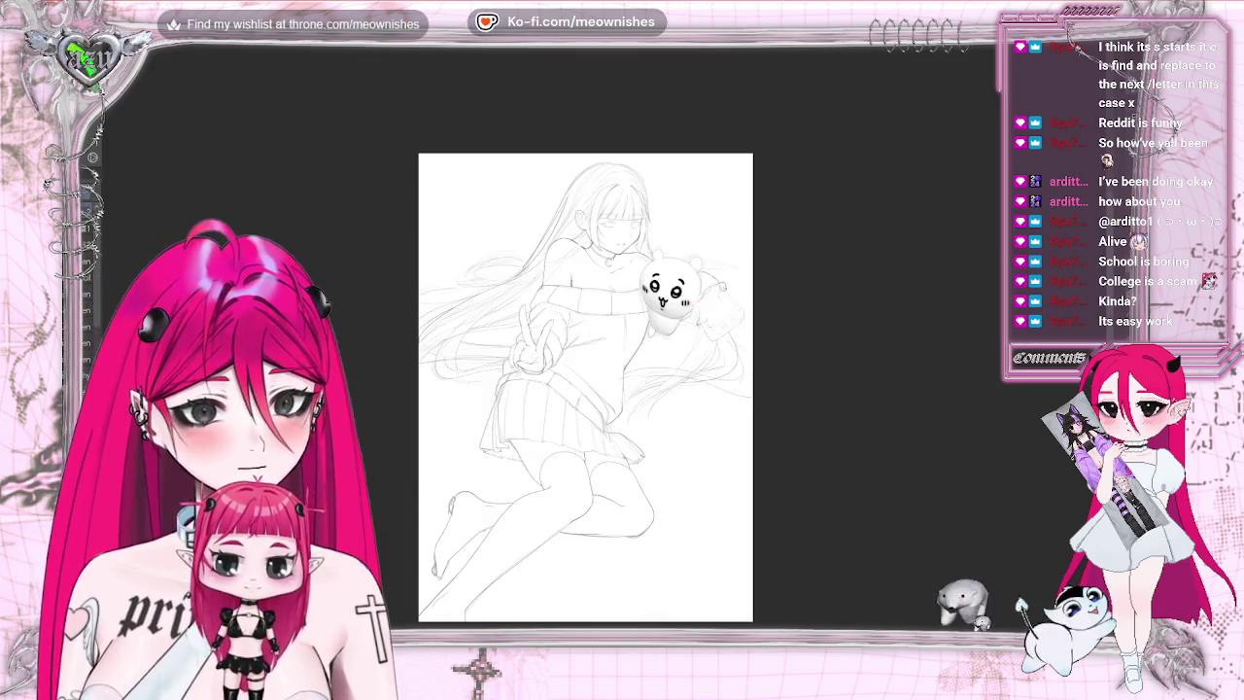
{"action": "key", "text": "ctrl+plus"}
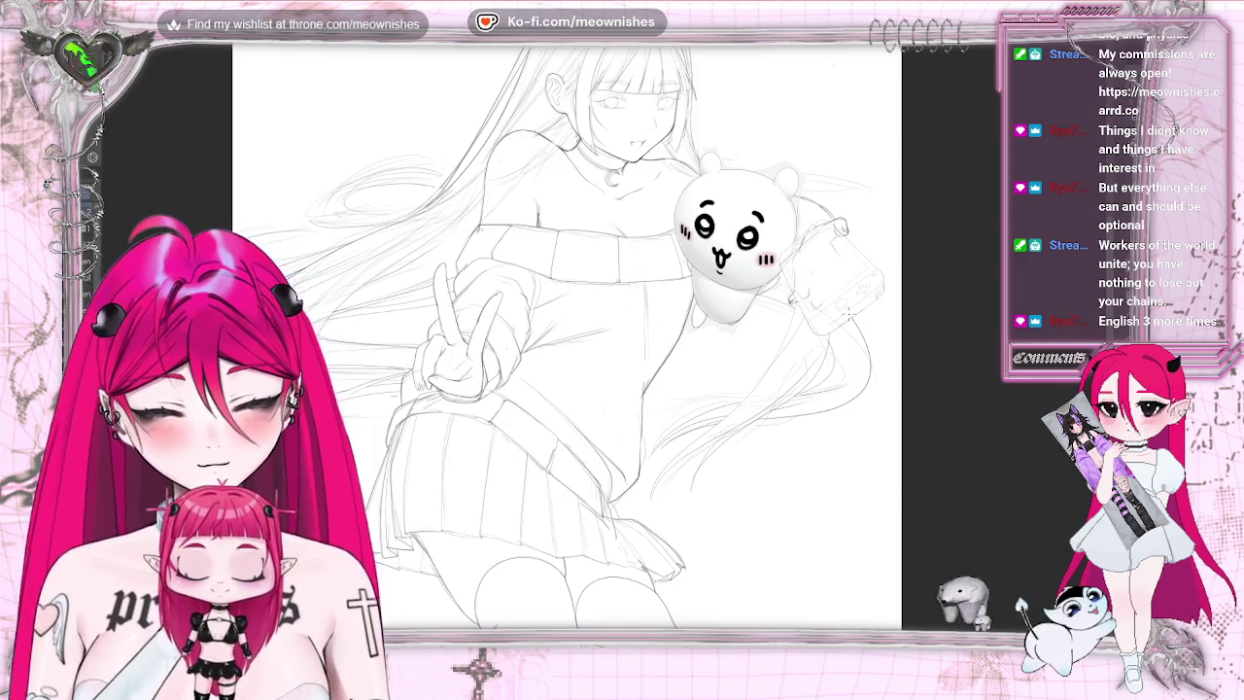
- Compare the whole page mirrored and normal, zooming out and back toward the torso
{"action": "key", "text": "ctrl+0"}
{"action": "key", "text": "h"}
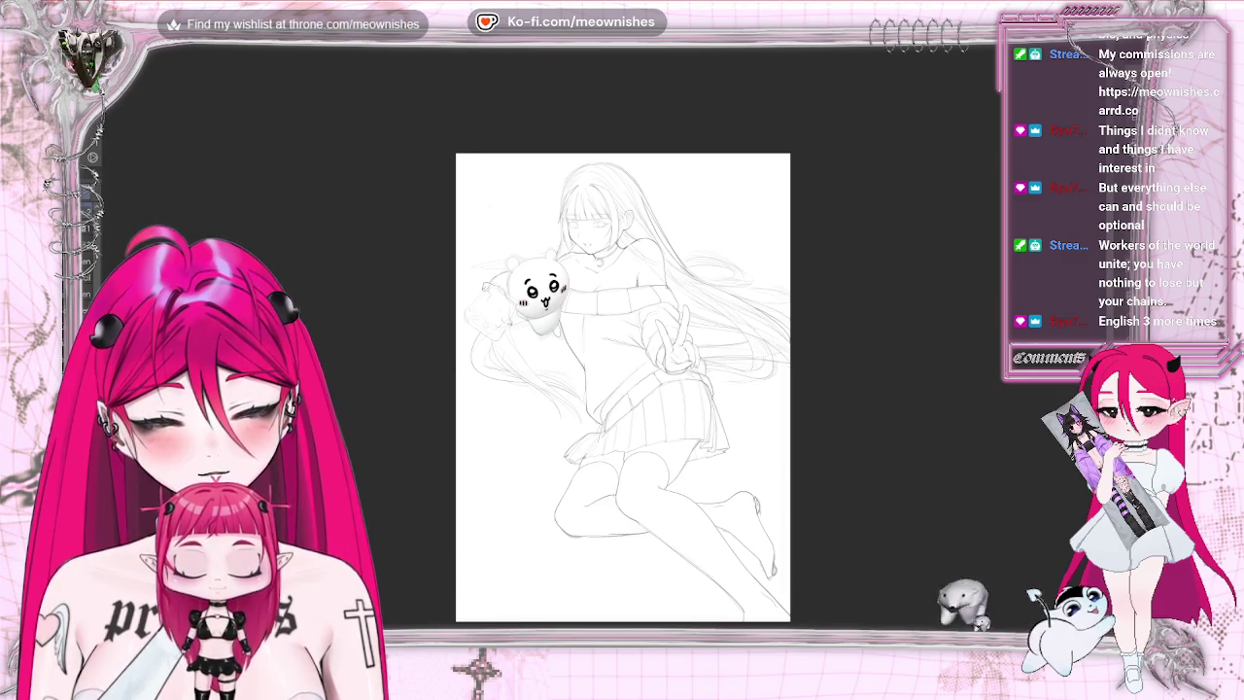
{"action": "key", "text": "h"}
{"action": "key", "text": "ctrl+minus"}
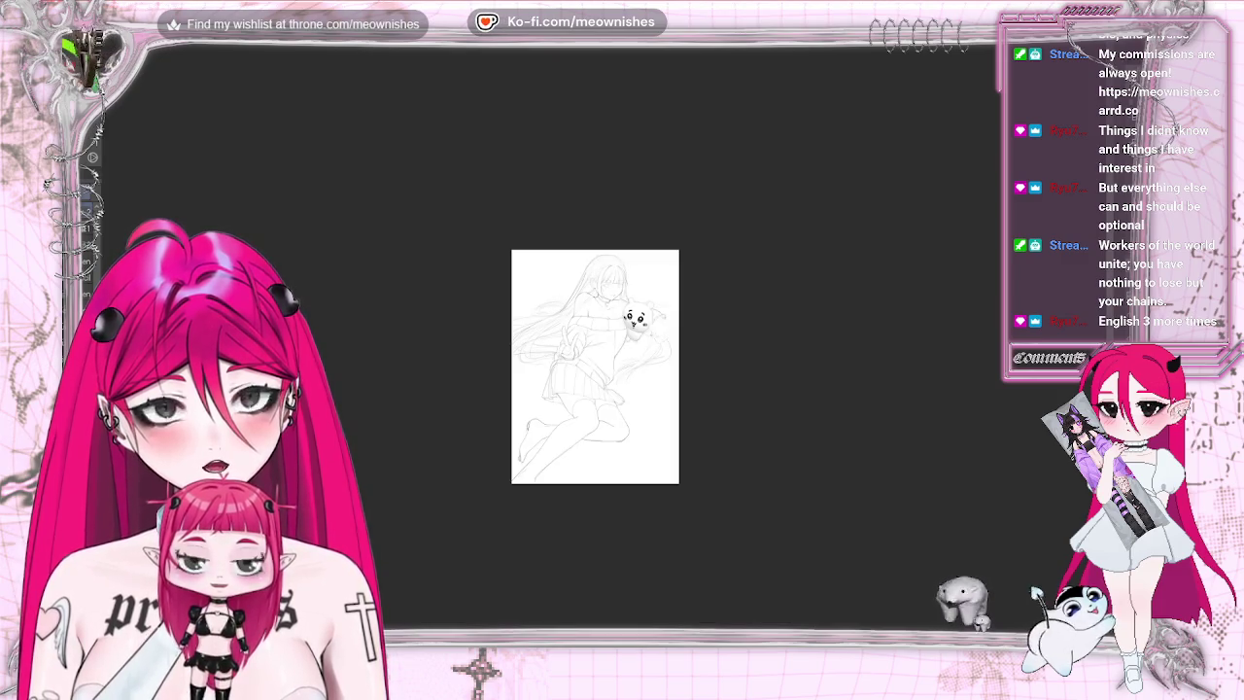
{"action": "key", "text": "ctrl+plus"}
{"action": "key", "text": "ctrl+plus"}
{"action": "key", "text": "ctrl+minus"}
{"action": "key", "text": "ctrl+plus"}
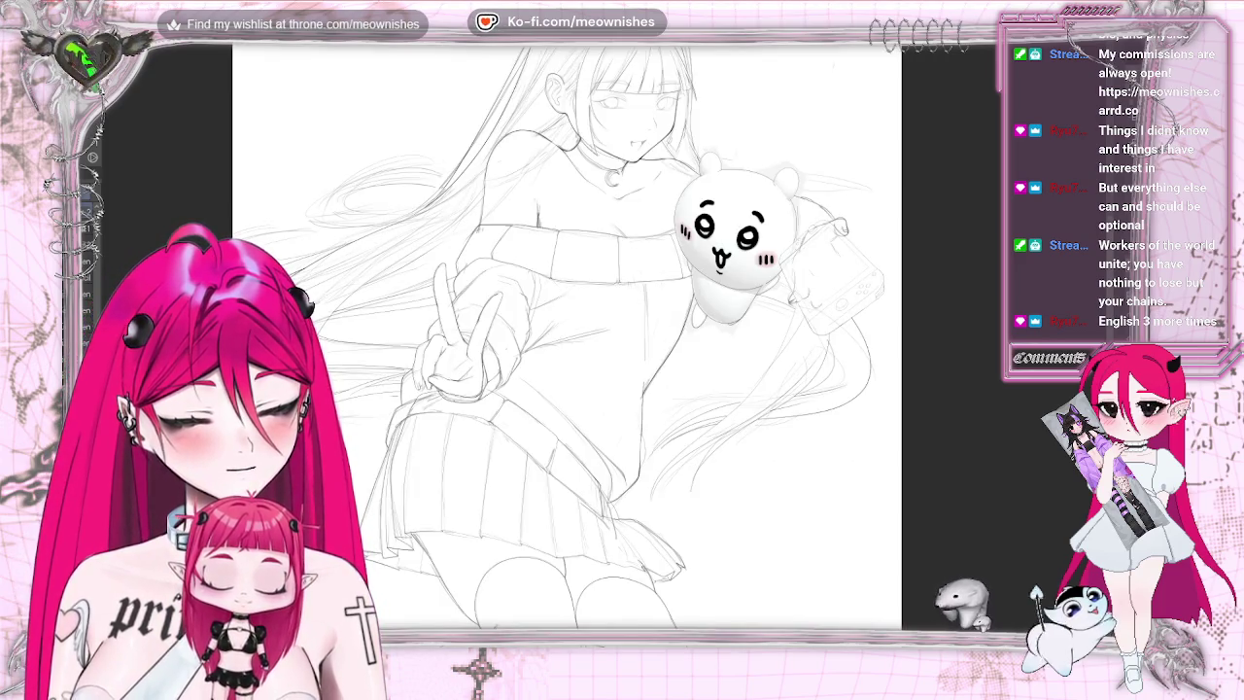
- Undo and restore the faint right-side hair strands, ending mirrored with the page fit to the window
{"action": "key", "text": "ctrl+z"}
{"action": "key", "text": "ctrl+y"}
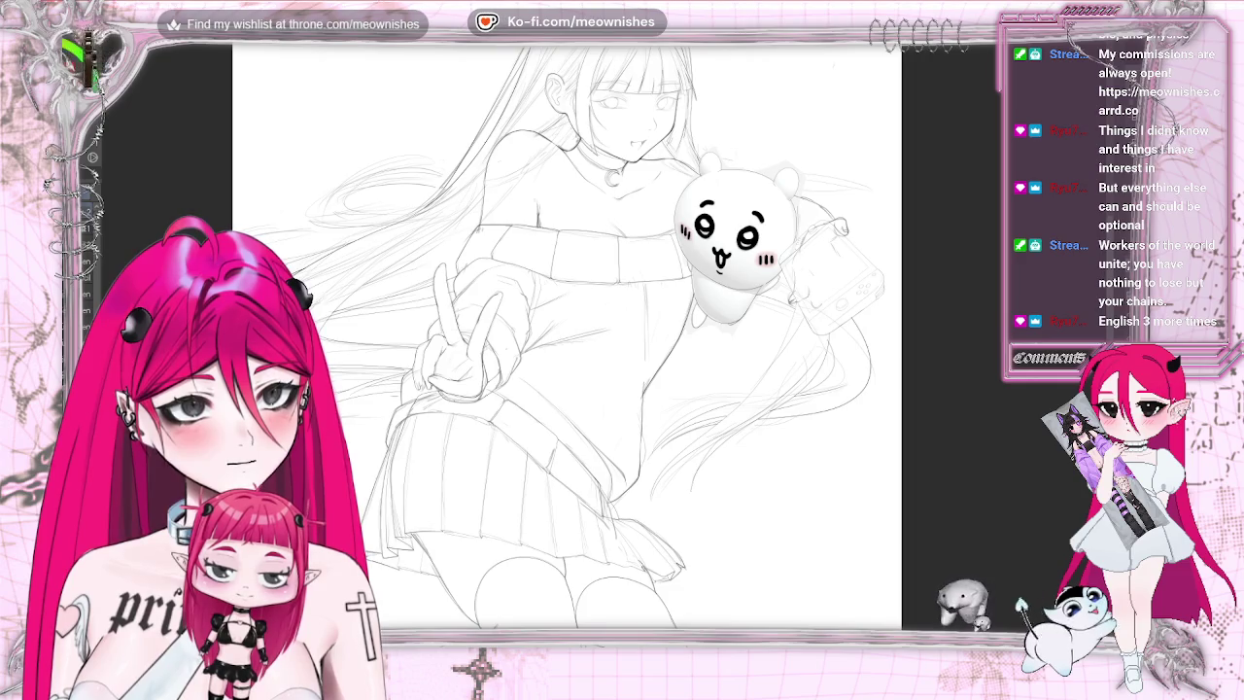
{"action": "key", "text": "ctrl+0"}
{"action": "scroll", "coordinate": [564, 341], "scroll_direction": "up", "scroll_amount": 5}
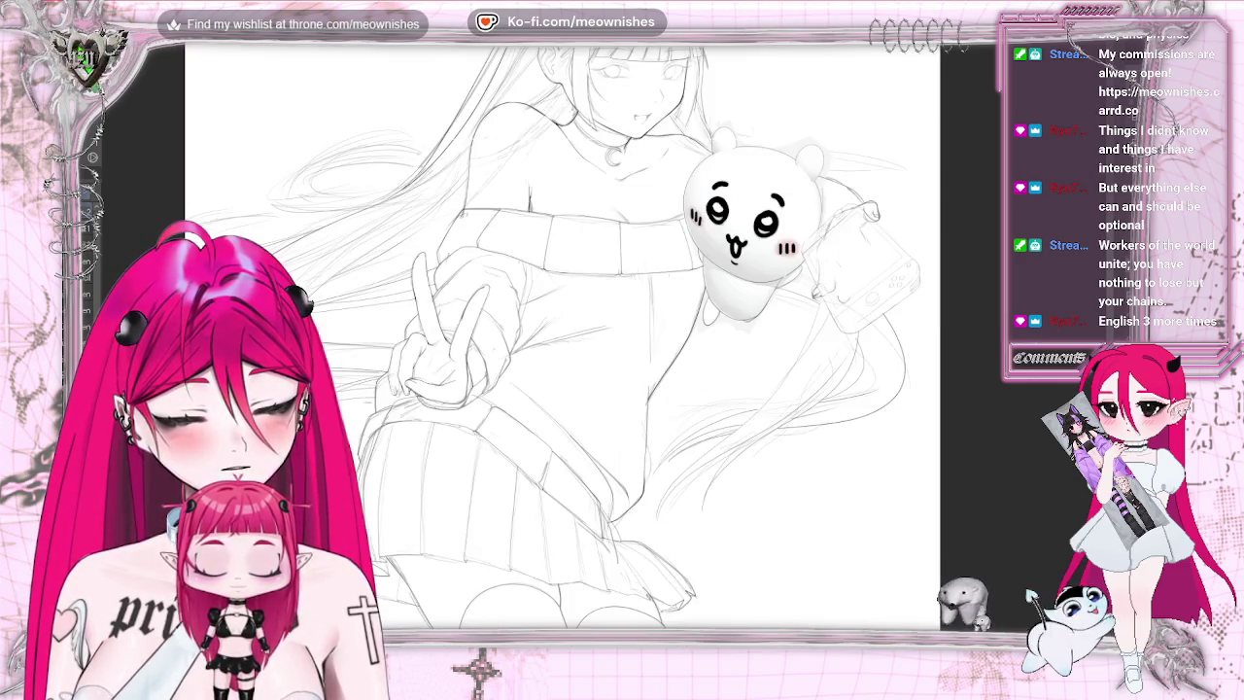
{"action": "key", "text": "h"}
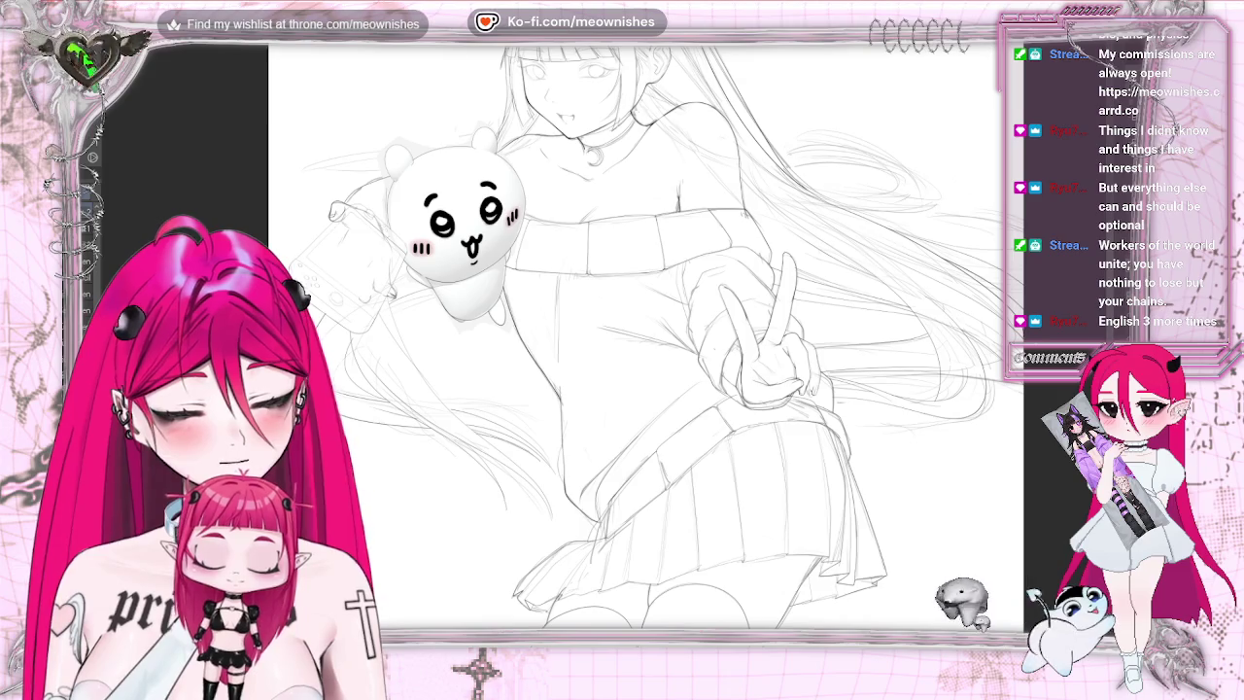
{"action": "key", "text": "ctrl+0"}
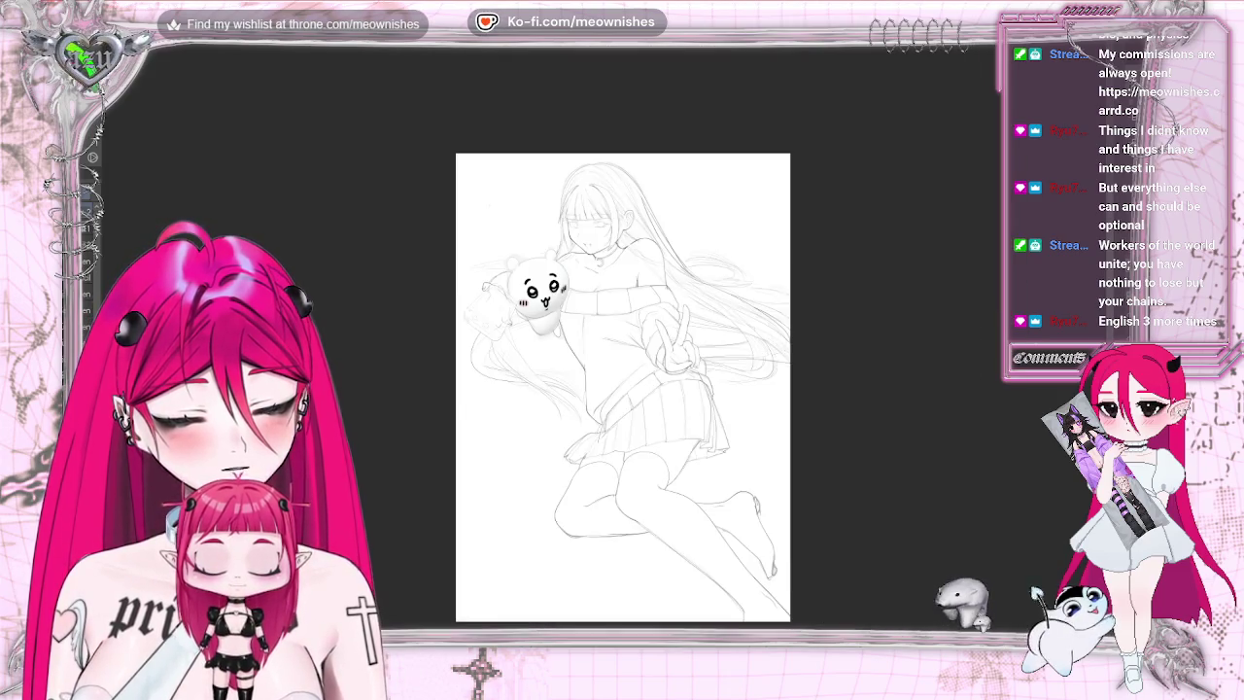
- Remove the faint right-side strands and draw one long strand sweeping down-left toward the skirt
{"action": "key", "text": "h"}
{"action": "key", "text": "ctrl+plus"}
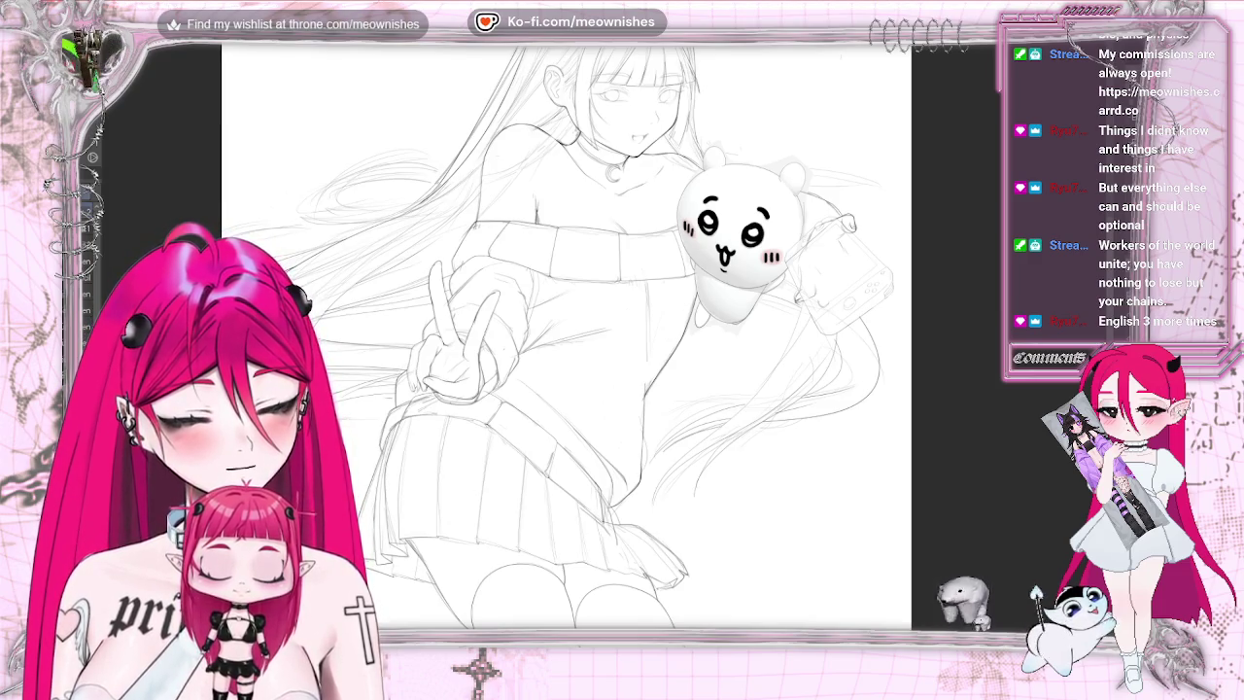
{"action": "key", "text": "ctrl+z"}
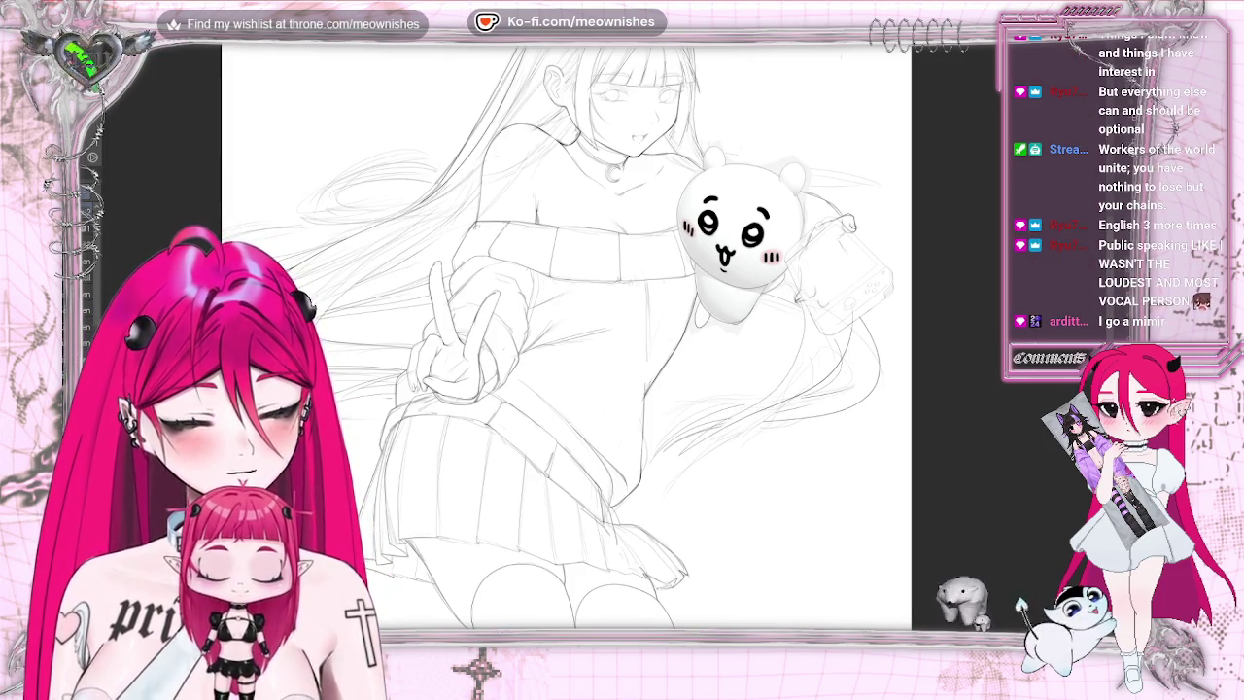
{"action": "key", "text": "m"}
{"action": "key", "text": "m"}
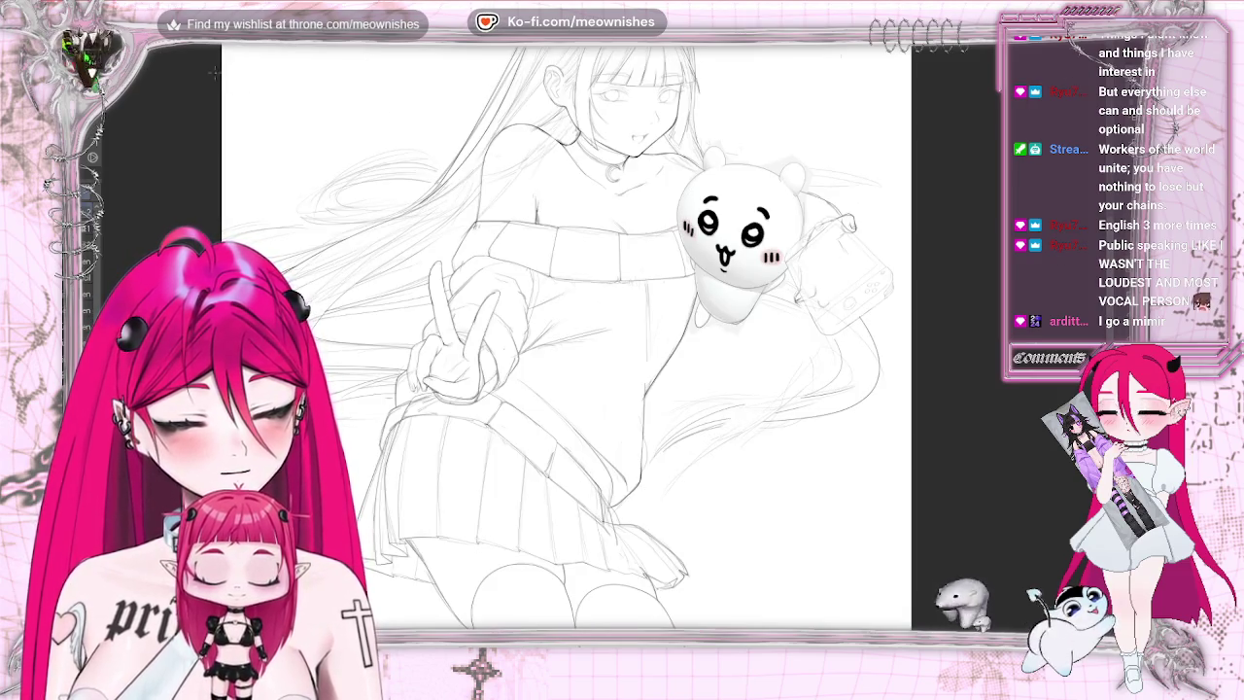
{"action": "left_click_drag", "start_coordinate": [836, 321], "coordinate": [656, 500]}
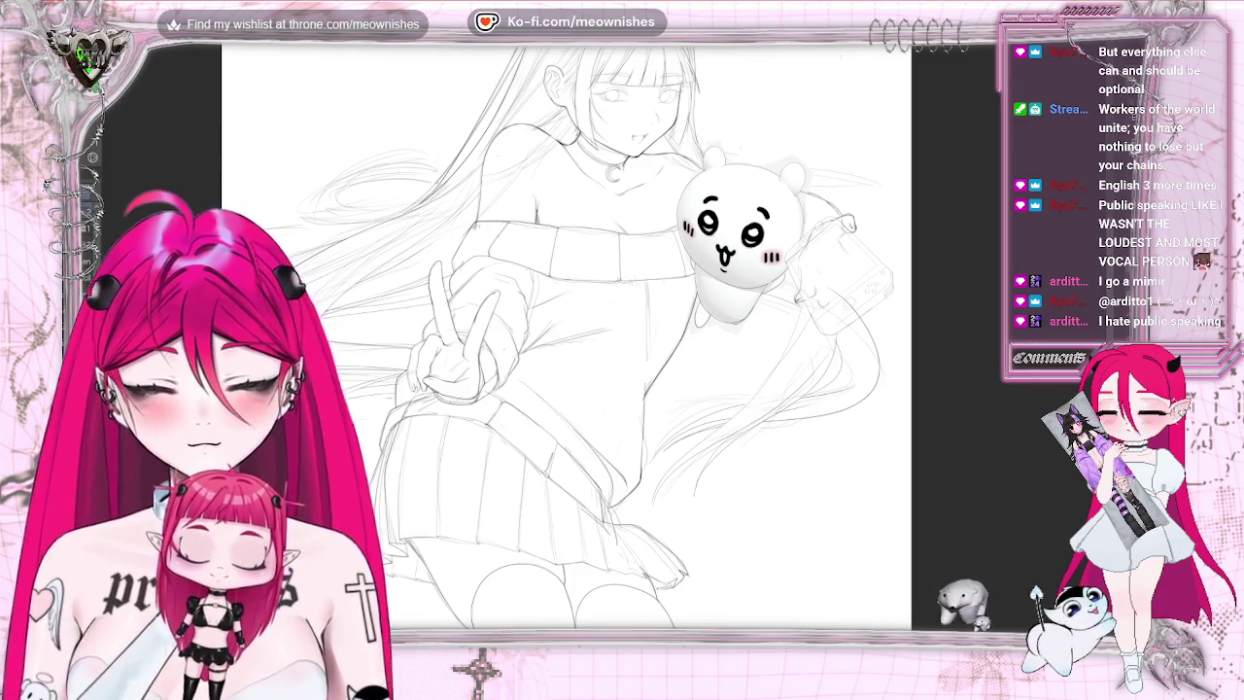
- Lasso-select the arm holding the blob mascot and handheld console
{"action": "left_click_drag", "start_coordinate": [604, 303], "coordinate": [692, 345]}
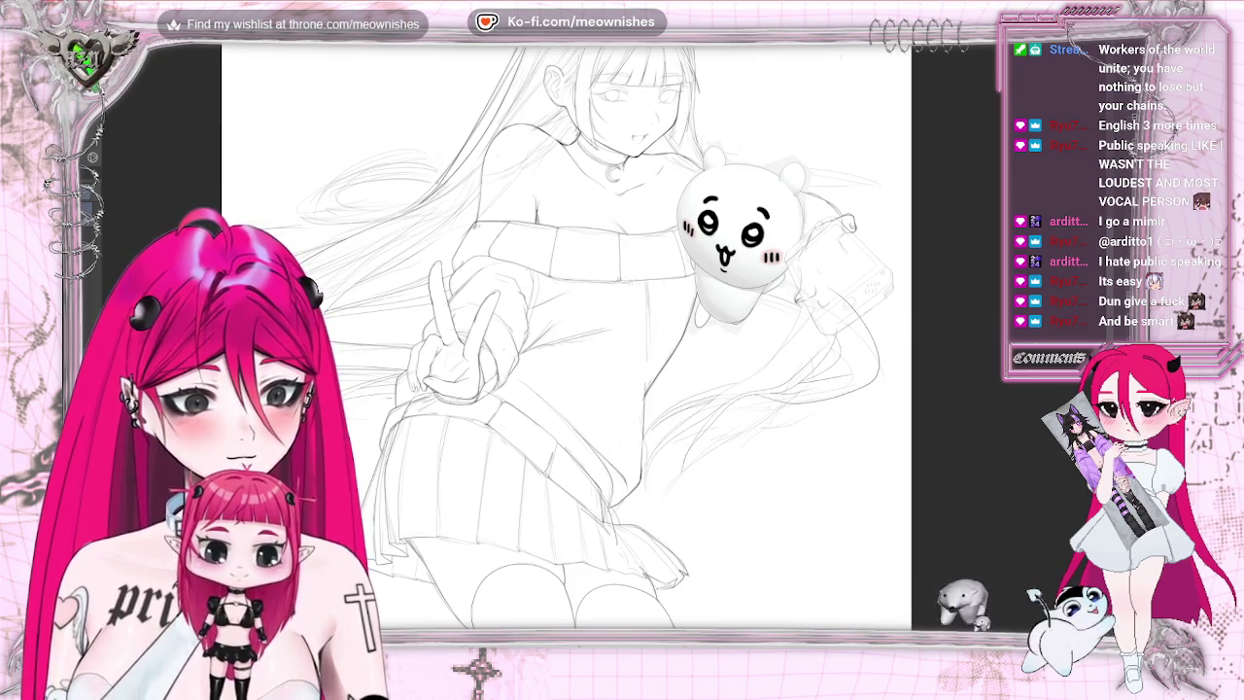
{"action": "key", "text": "h"}
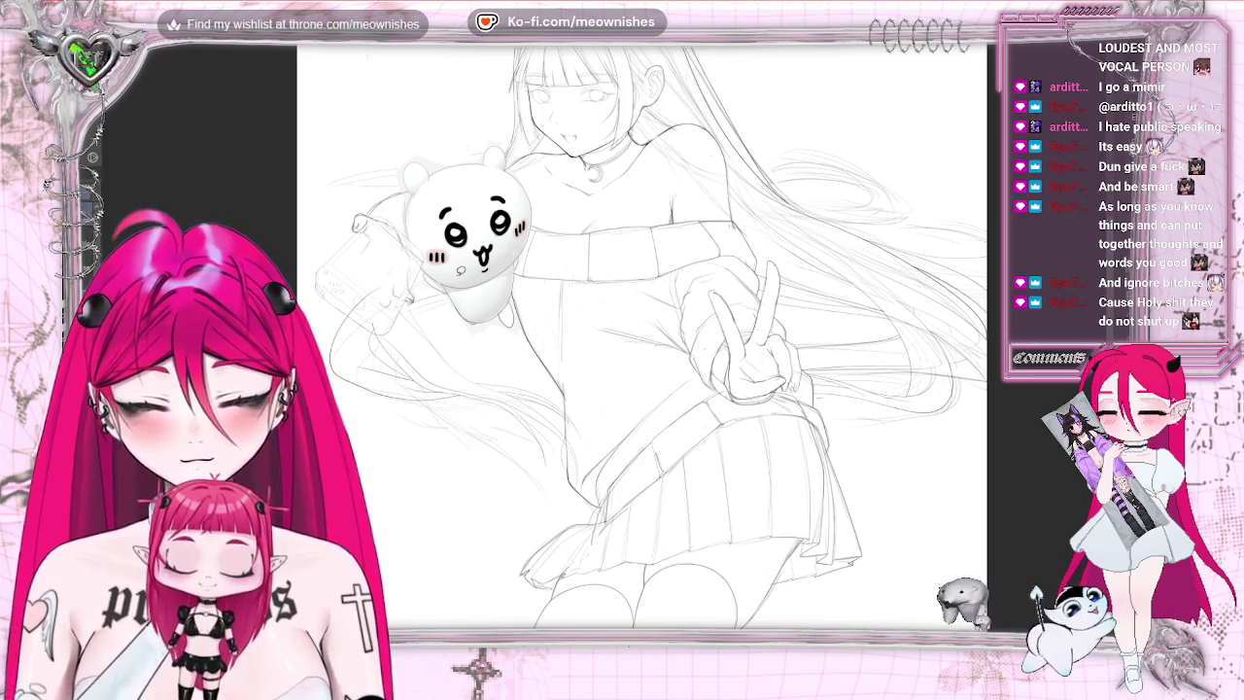
{"action": "left_click_drag", "start_coordinate": [583, 497], "coordinate": [623, 457]}
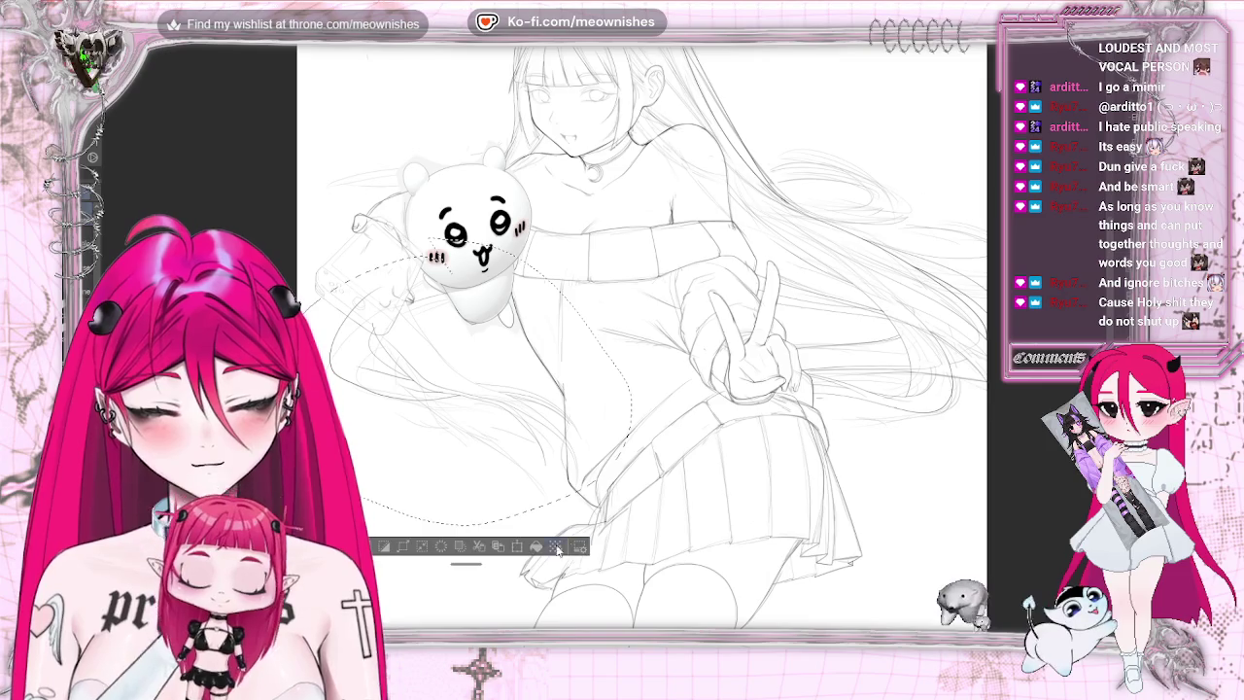
- Nudge the selected arm, mascot and console slightly up and left, commit, and deselect
{"action": "key", "text": "ctrl+t"}
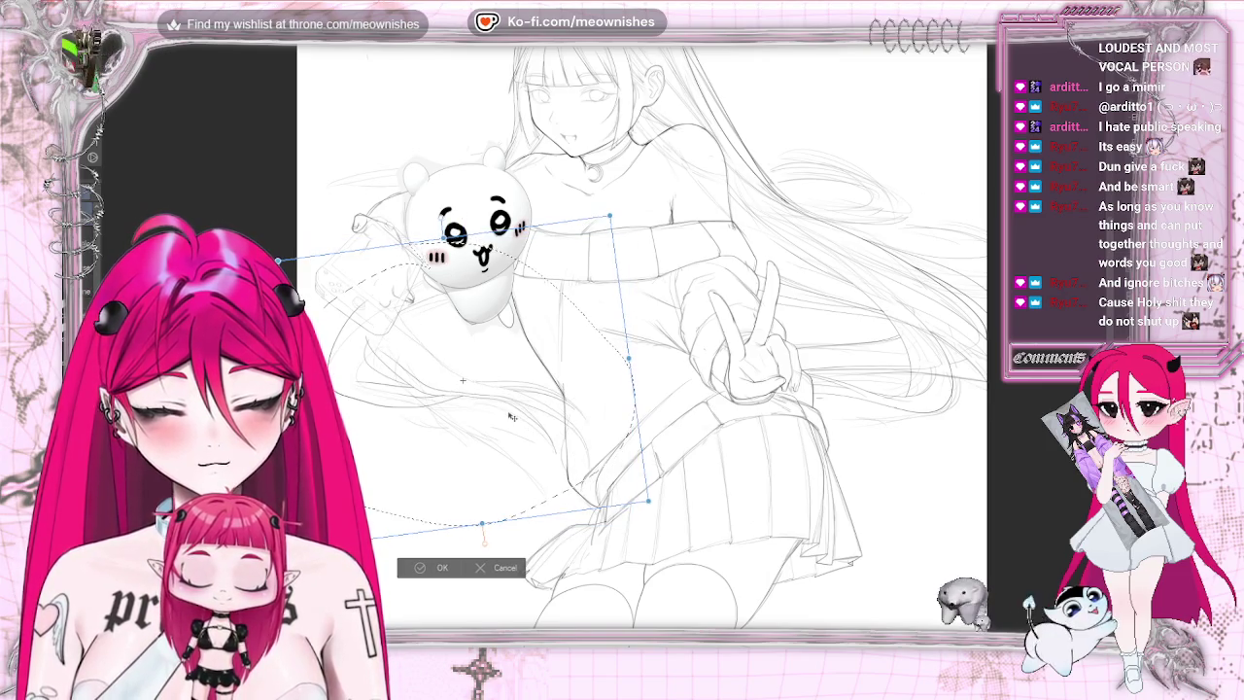
{"action": "left_click_drag", "start_coordinate": [528, 405], "coordinate": [522, 400]}
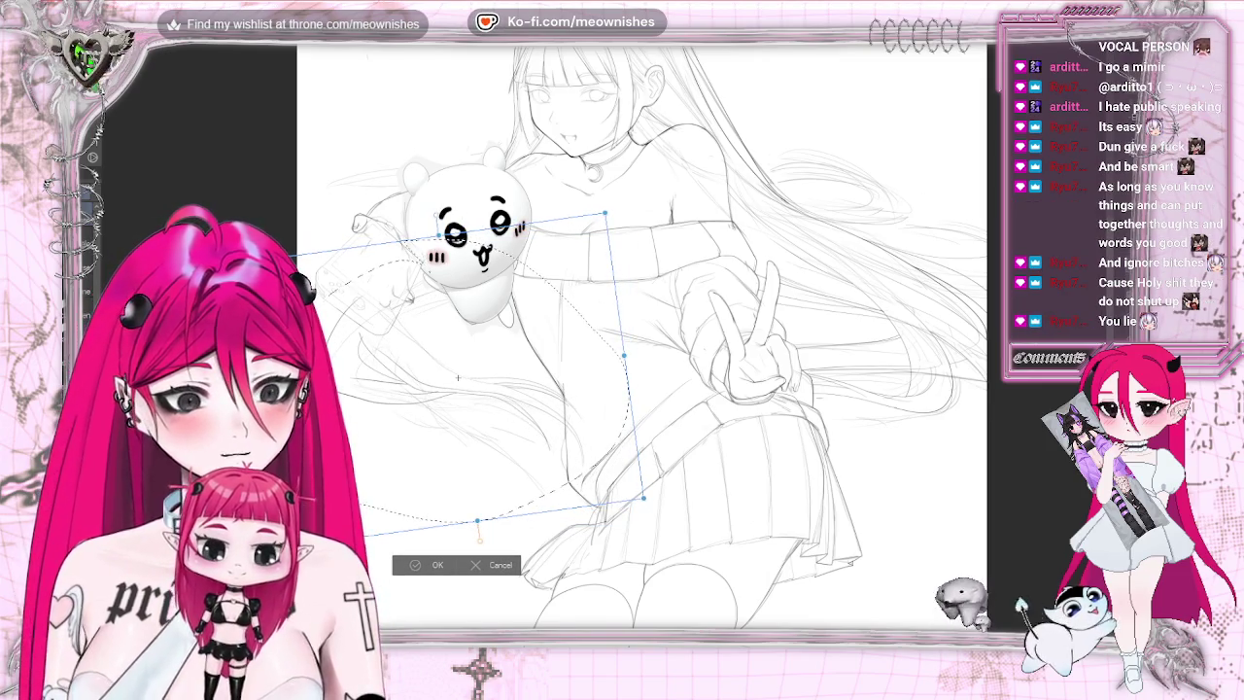
{"action": "key", "text": "h"}
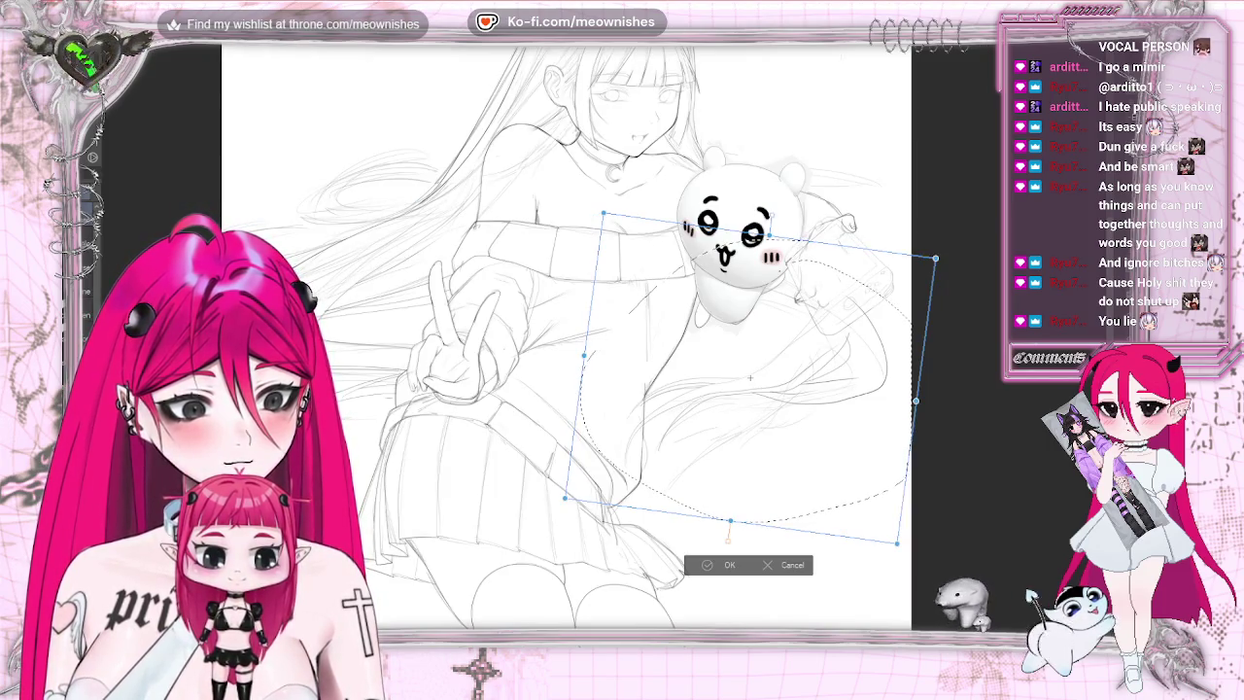
{"action": "key", "text": "h"}
{"action": "key", "text": "h"}
{"action": "key", "text": "ctrl+minus"}
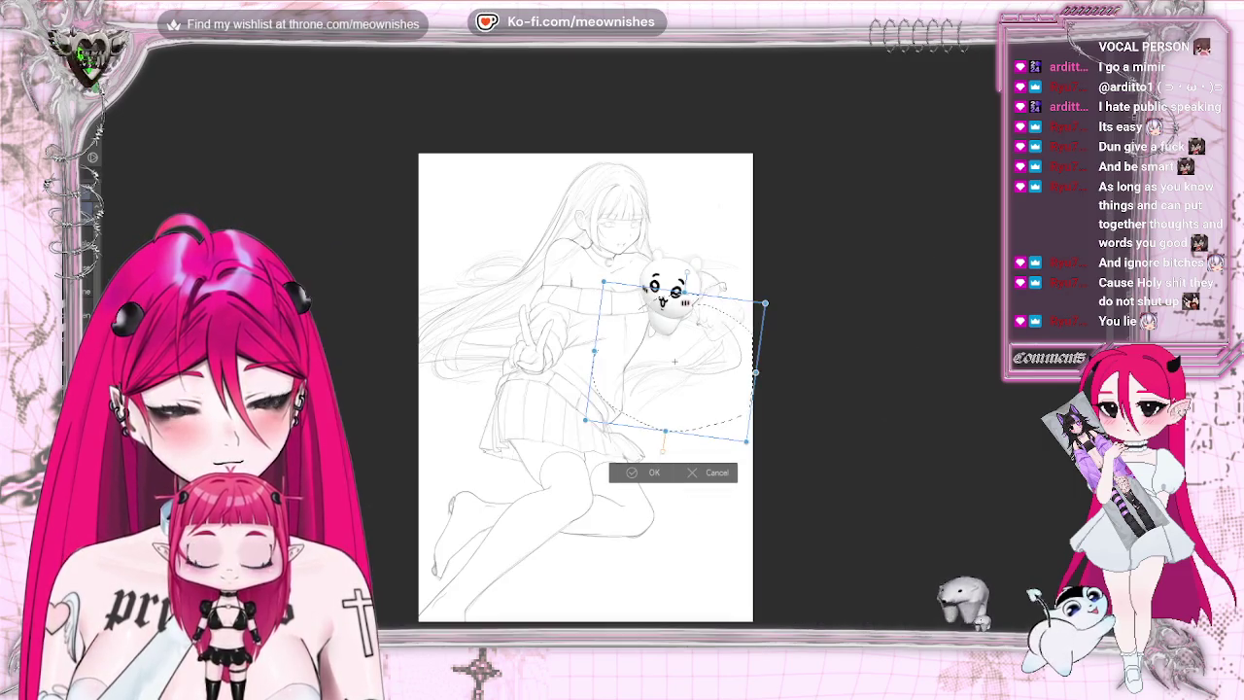
{"action": "key", "text": "ctrl+plus"}
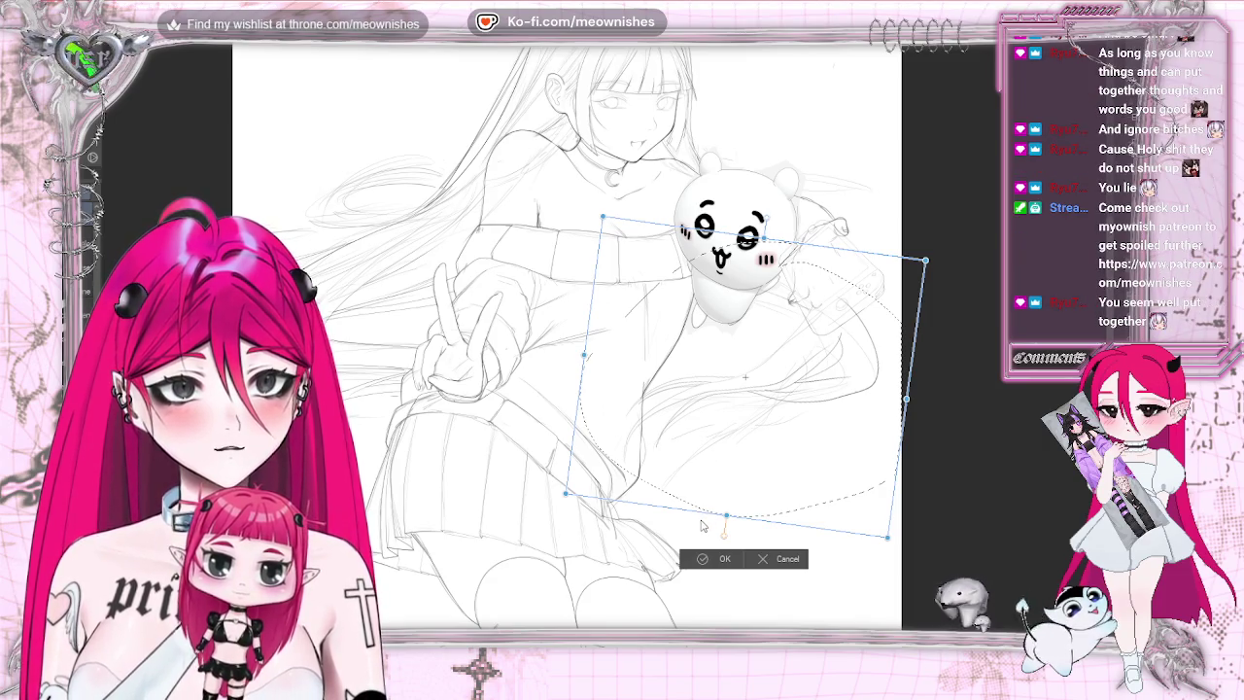
{"action": "key", "text": "Return"}
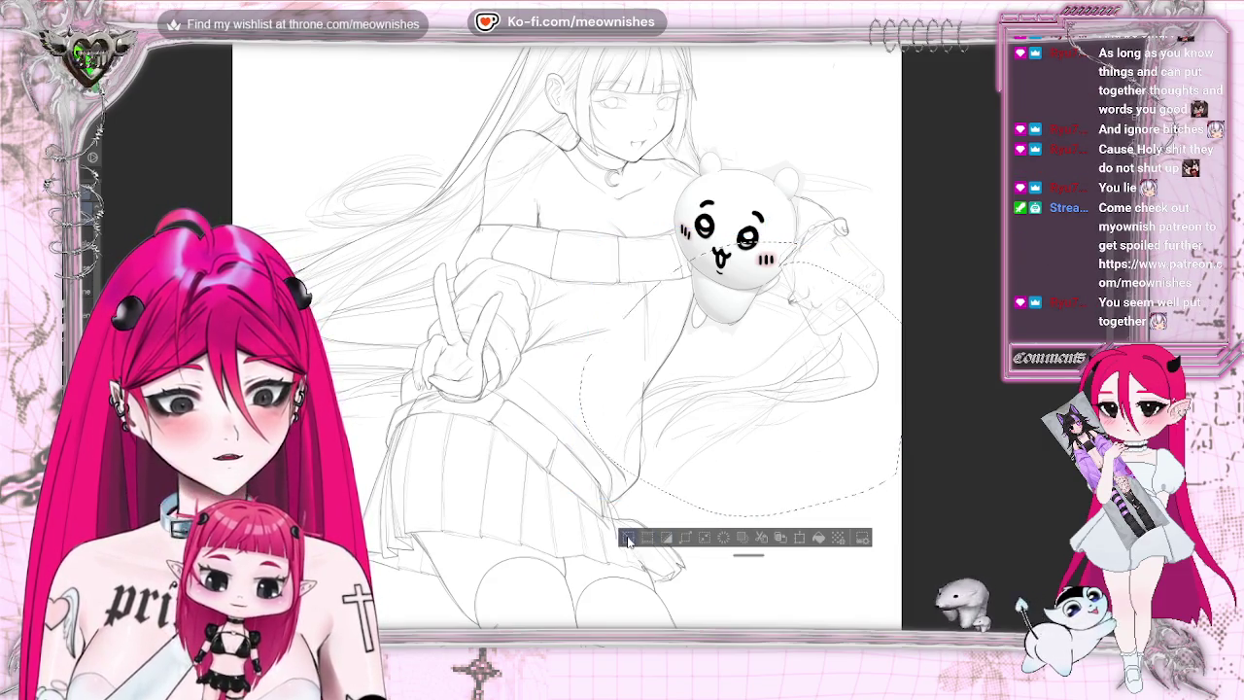
{"action": "key", "text": "ctrl+d"}
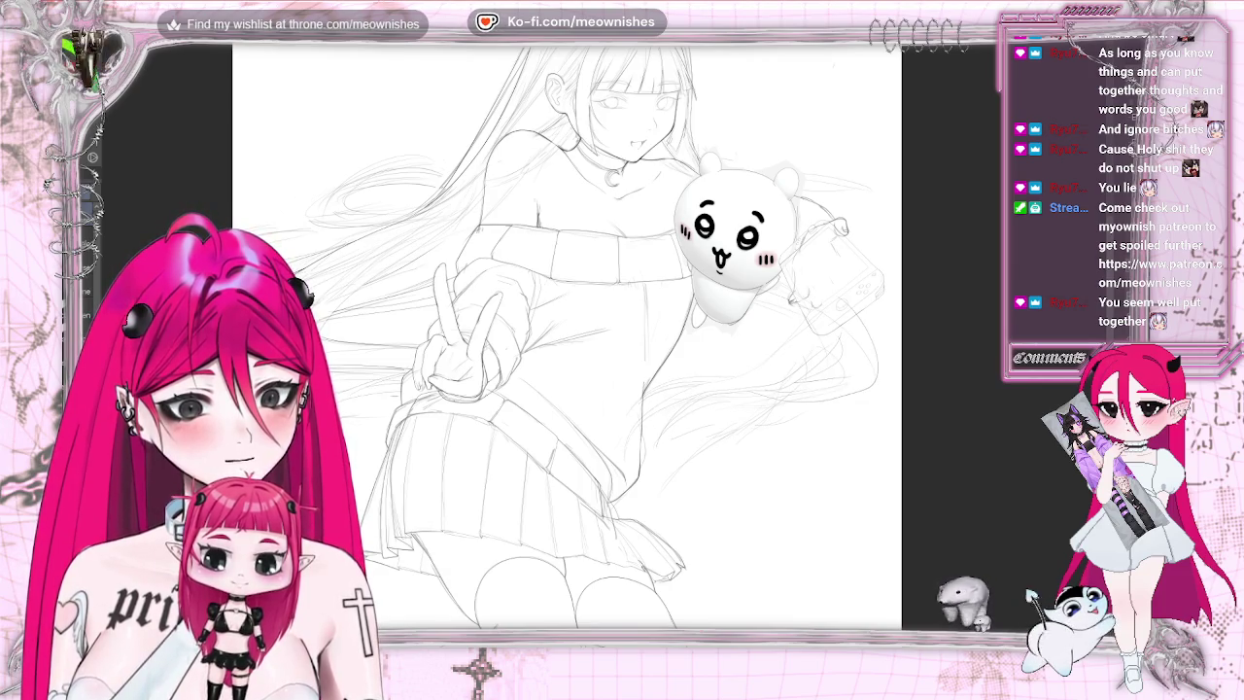
- Ink a long hair strand curving up-right beneath the mascot, undoing strokes that don't fit
{"action": "scroll", "coordinate": [647, 297], "scroll_direction": "up", "scroll_amount": 5}
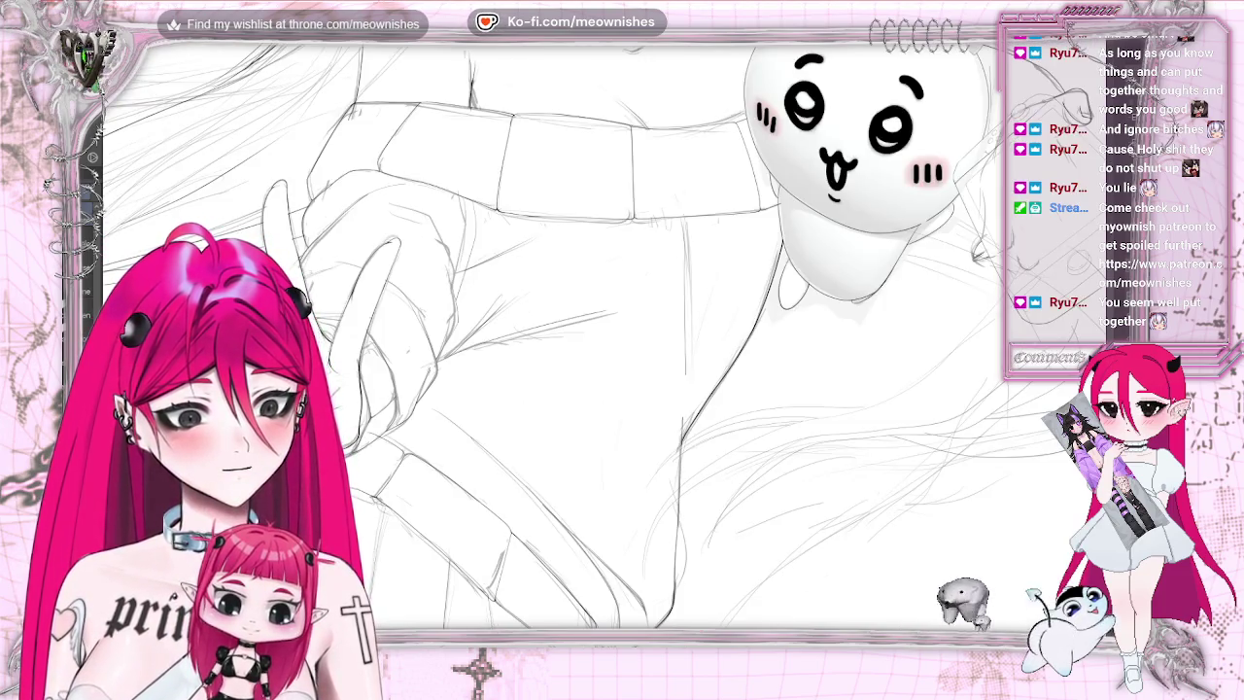
{"action": "scroll", "coordinate": [544, 331], "scroll_direction": "right", "scroll_amount": 5}
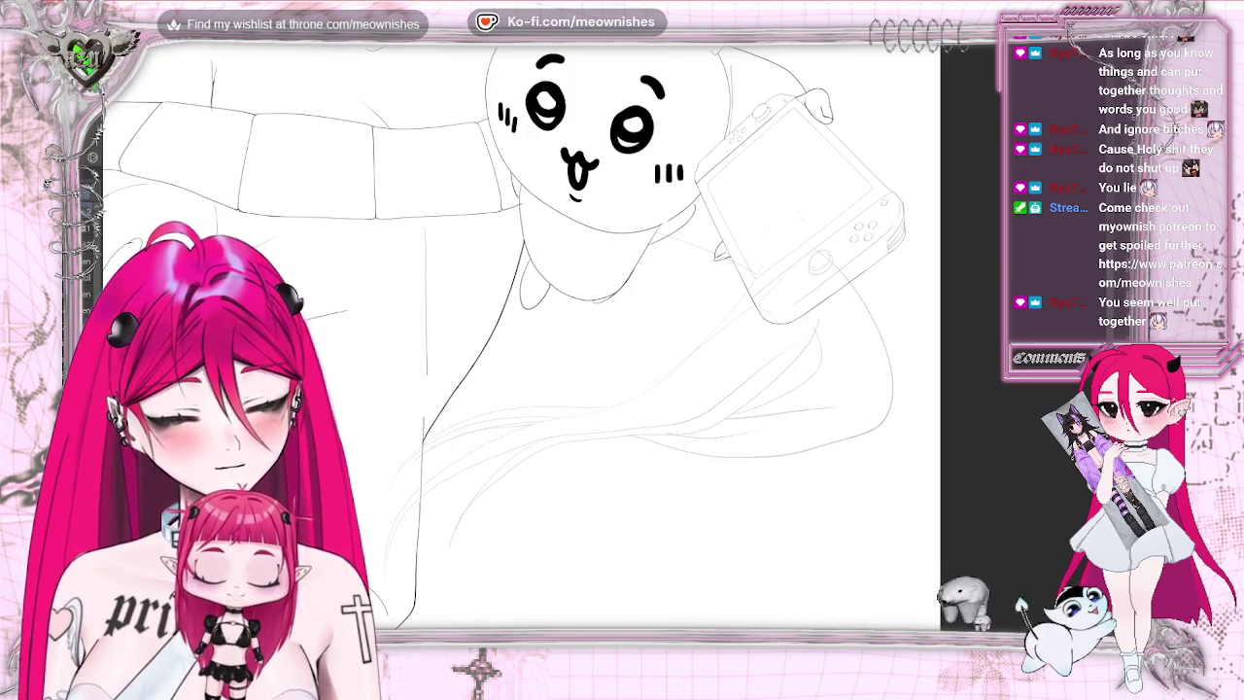
{"action": "left_click_drag", "start_coordinate": [421, 502], "coordinate": [700, 418]}
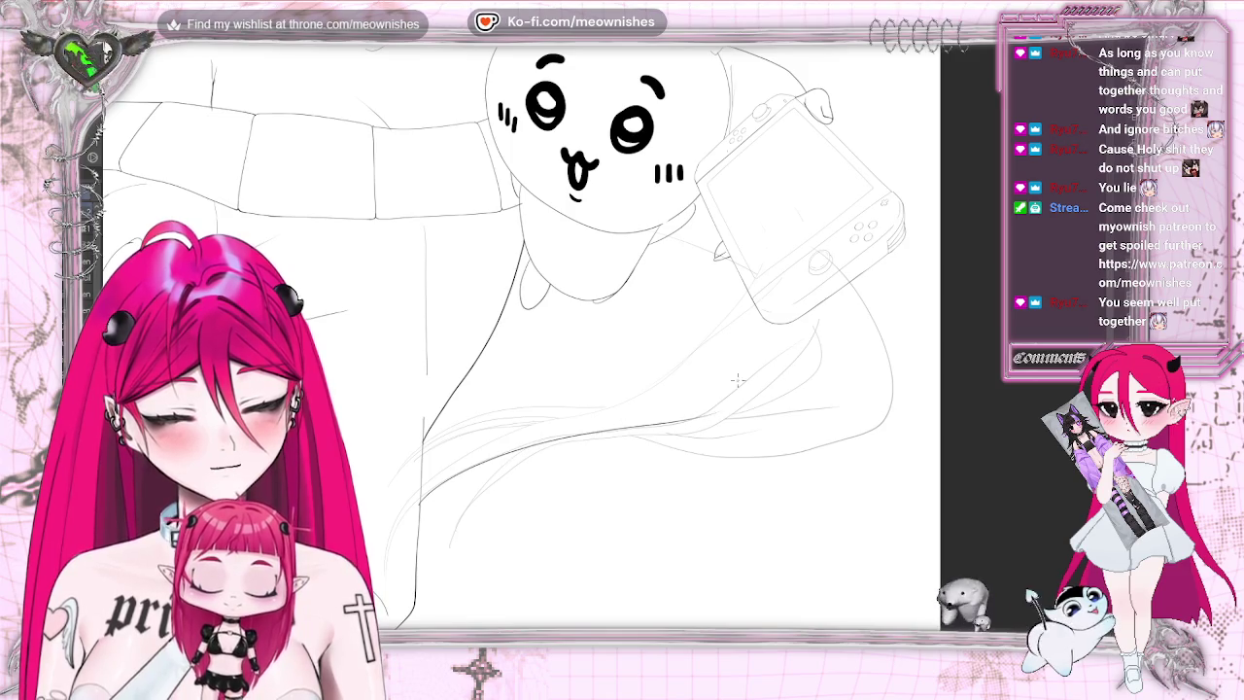
{"action": "key", "text": "ctrl+z"}
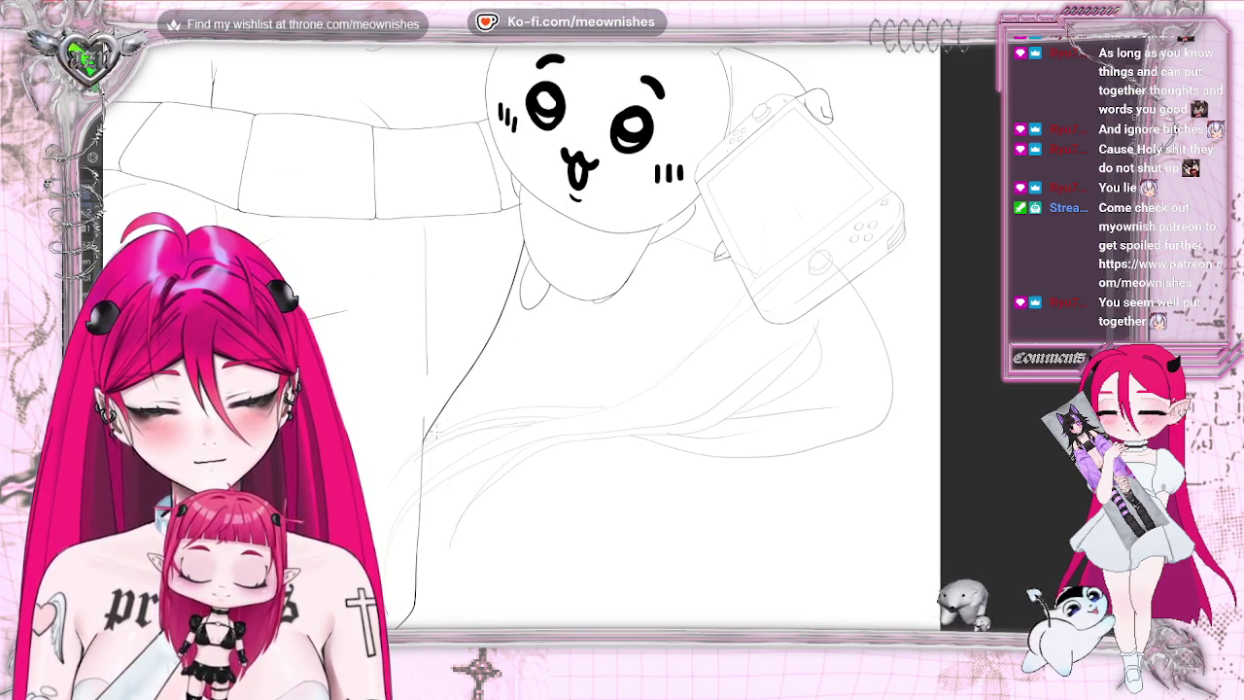
{"action": "left_click_drag", "start_coordinate": [629, 396], "coordinate": [762, 298]}
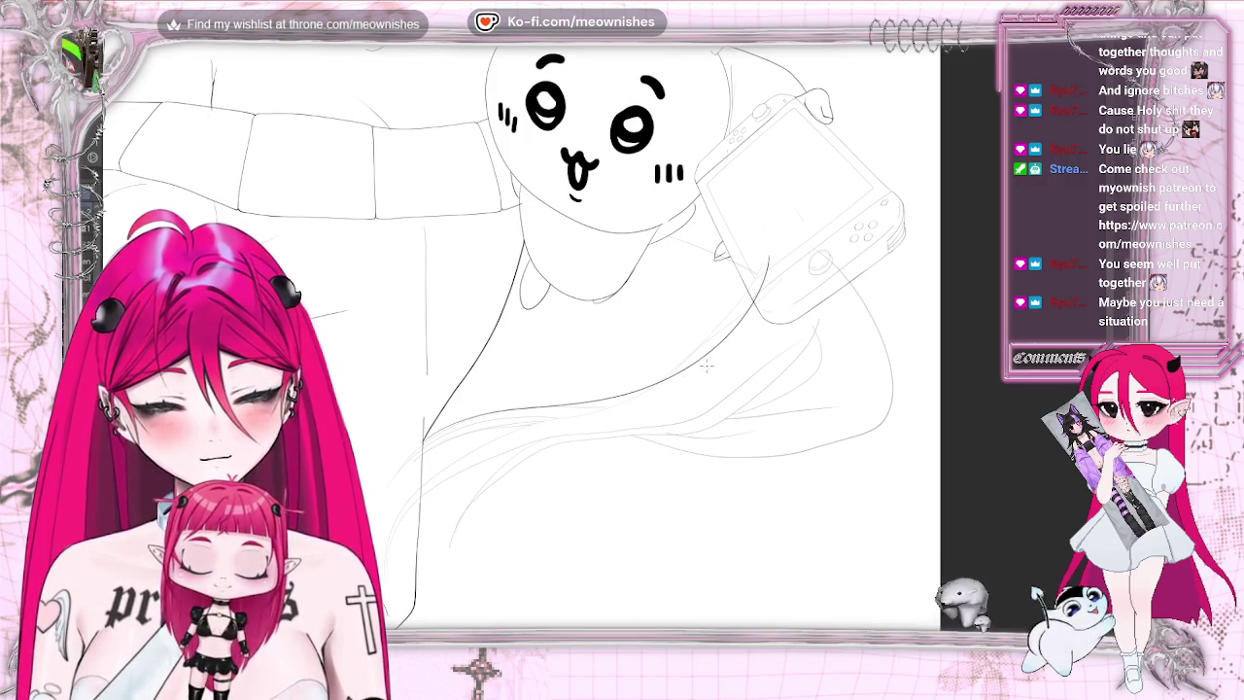
{"action": "left_click_drag", "start_coordinate": [475, 434], "coordinate": [657, 394]}
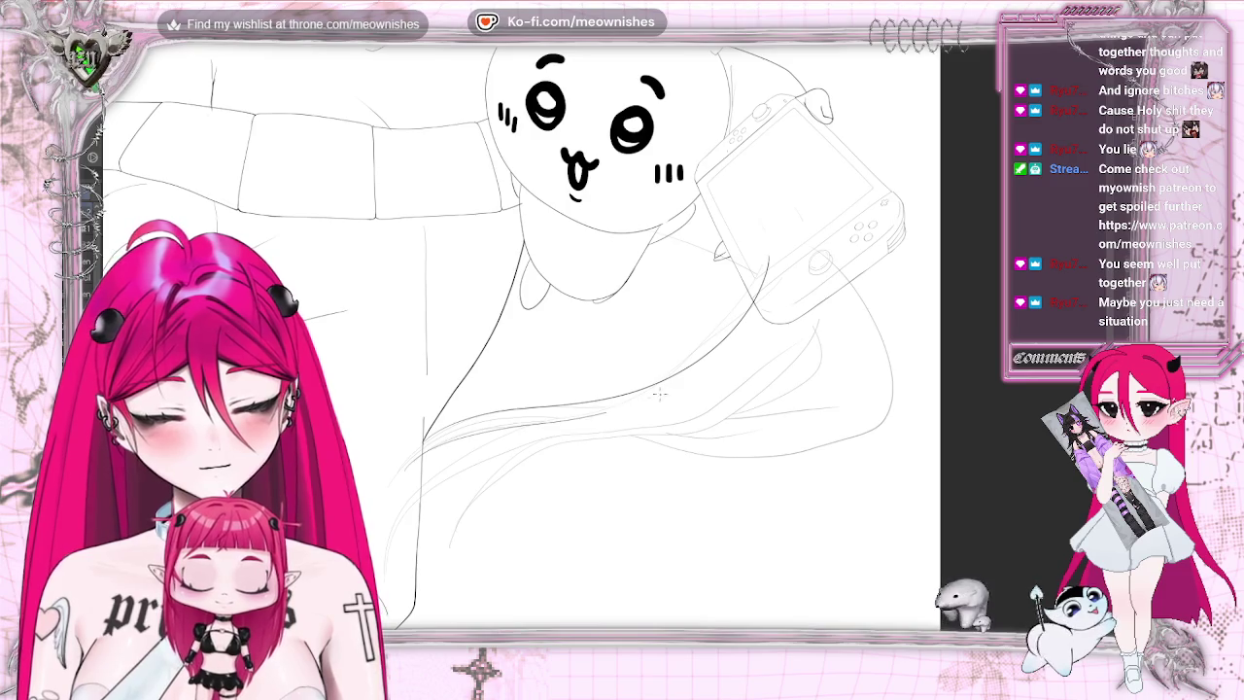
{"action": "key", "text": "ctrl+z"}
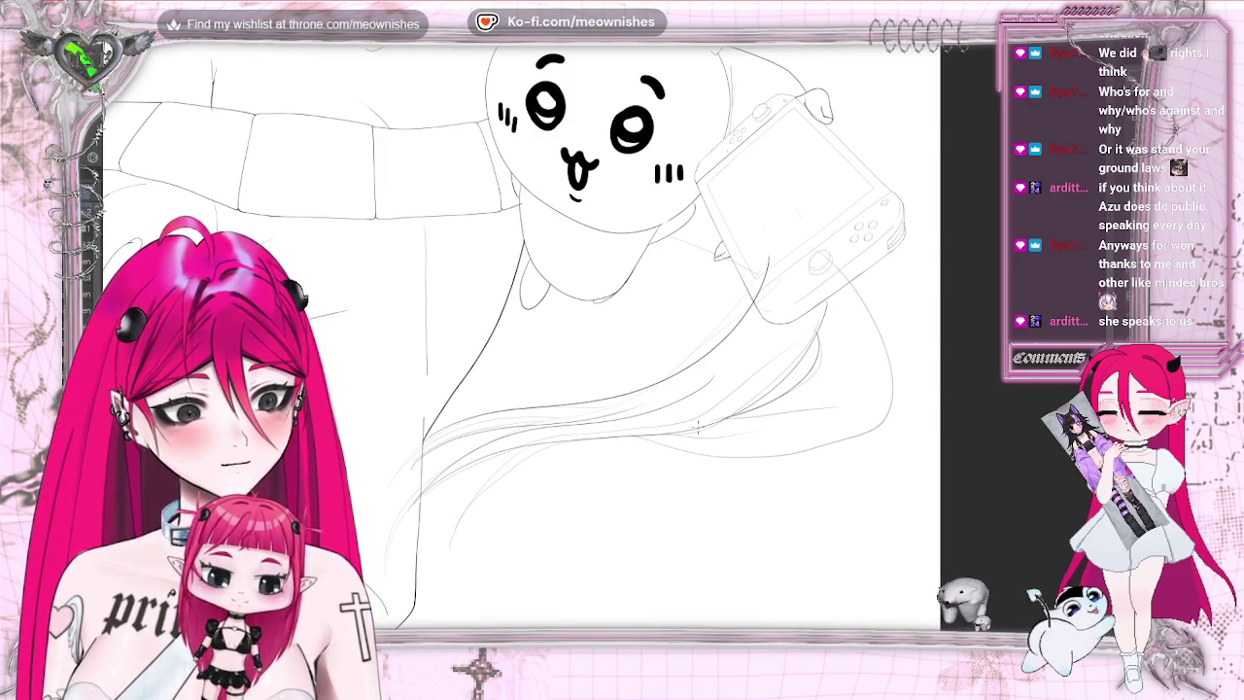
- Add a short stroke to the right hair outline and check it in the mirrored view
{"action": "left_click_drag", "start_coordinate": [892, 416], "coordinate": [838, 439]}
{"action": "key", "text": "m"}
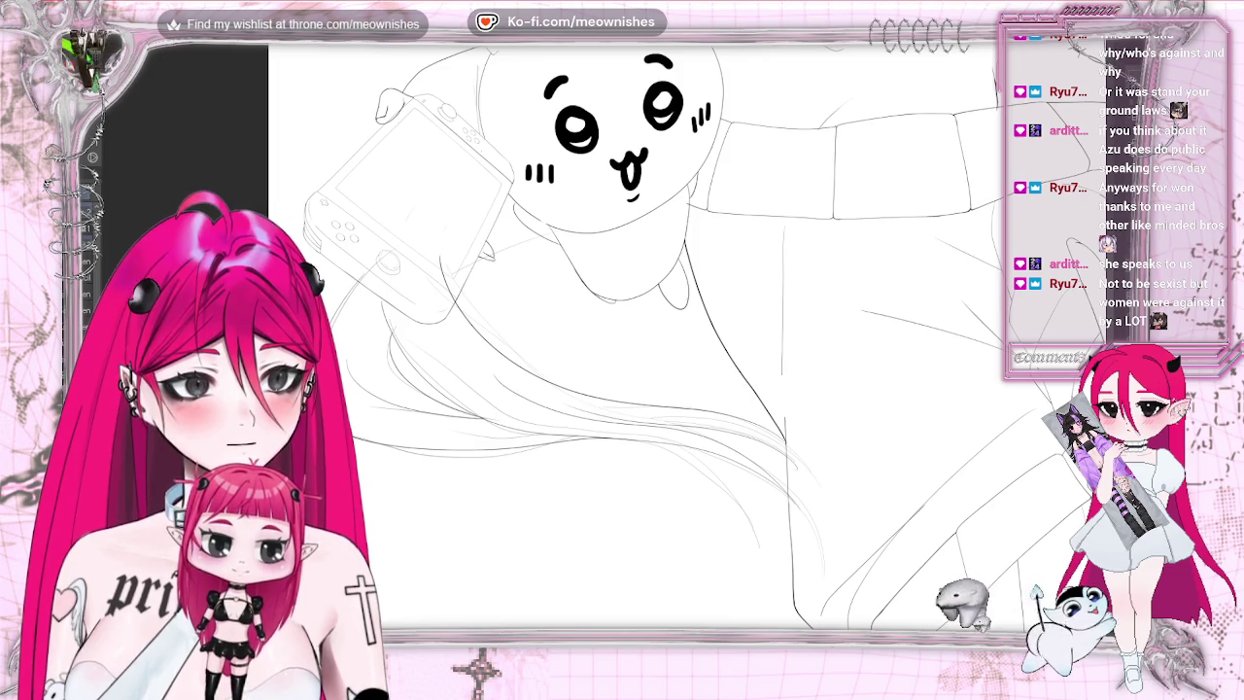
- Add a hair stroke beside the console, drop the stray diagonal line, and erase faint sketch strokes below the mascot
{"action": "key", "text": "h"}
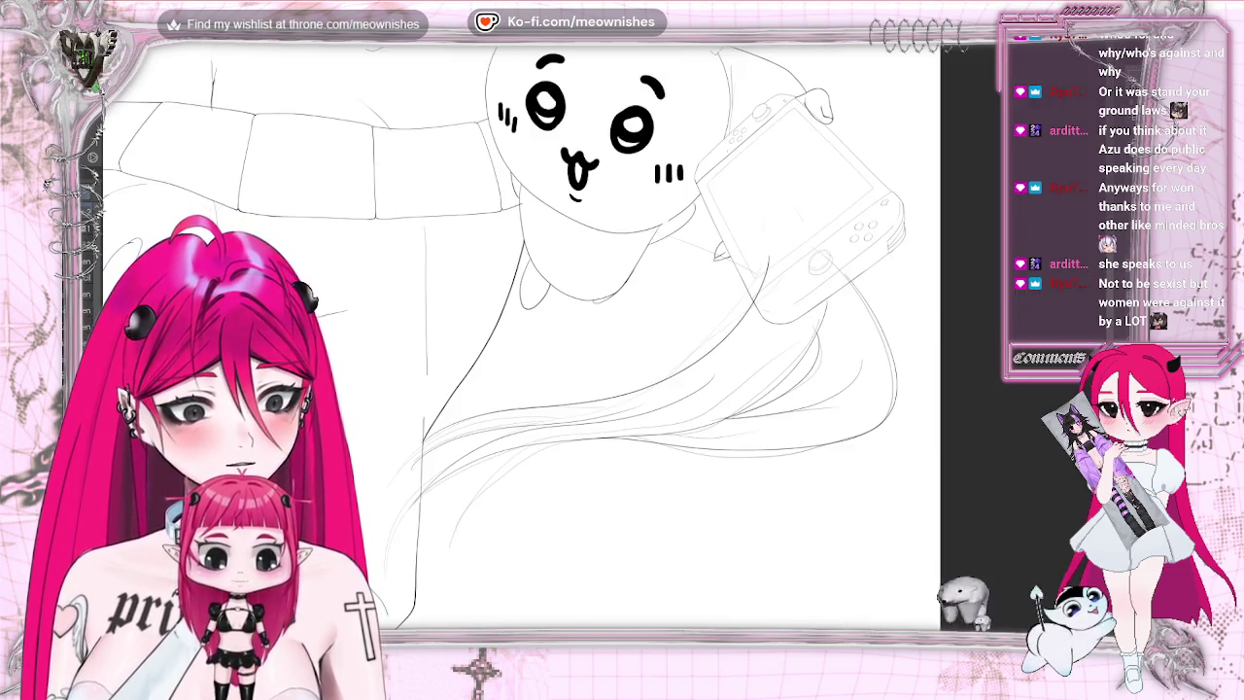
{"action": "left_click_drag", "start_coordinate": [759, 260], "coordinate": [671, 408]}
{"action": "left_click_drag", "start_coordinate": [607, 474], "coordinate": [535, 544]}
{"action": "key", "text": "ctrl+z"}
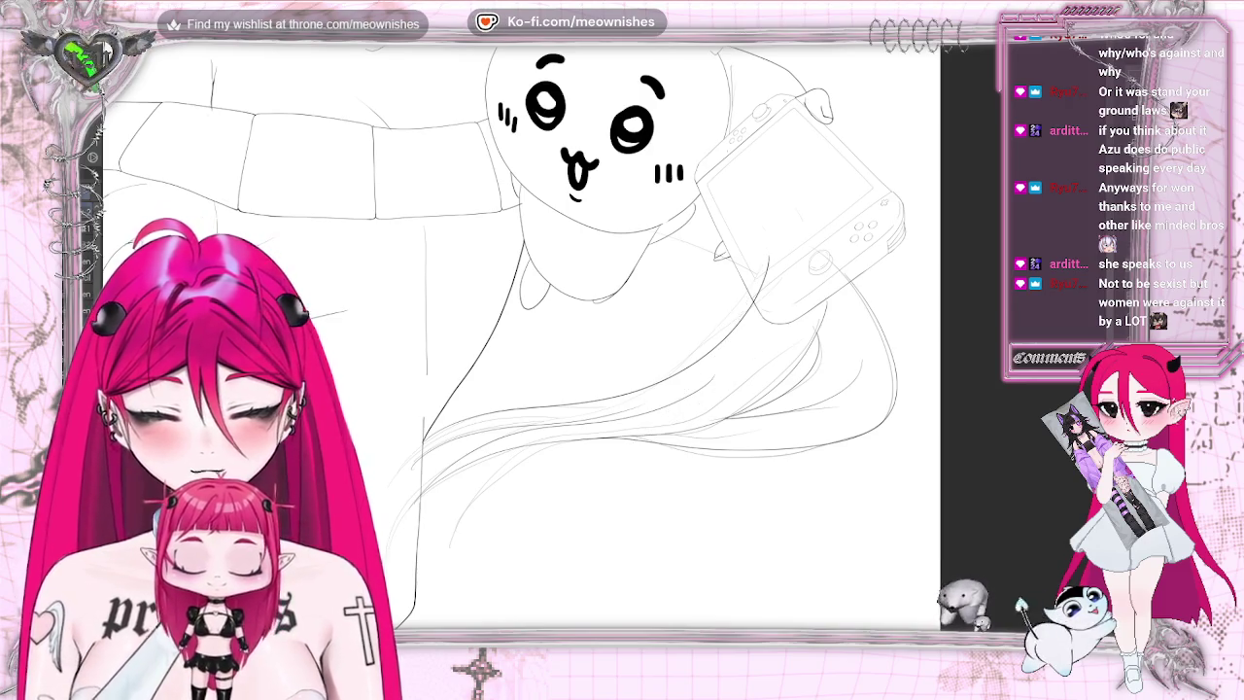
{"action": "key", "text": "h"}
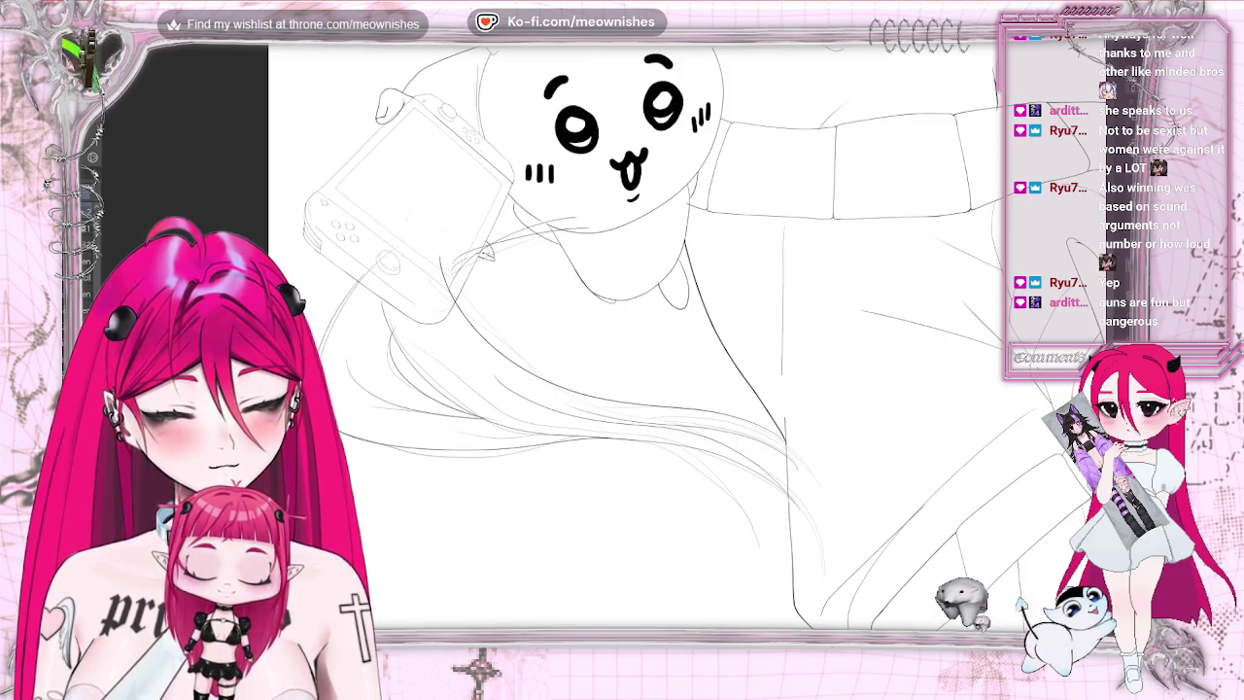
{"action": "left_click_drag", "start_coordinate": [588, 234], "coordinate": [515, 246]}
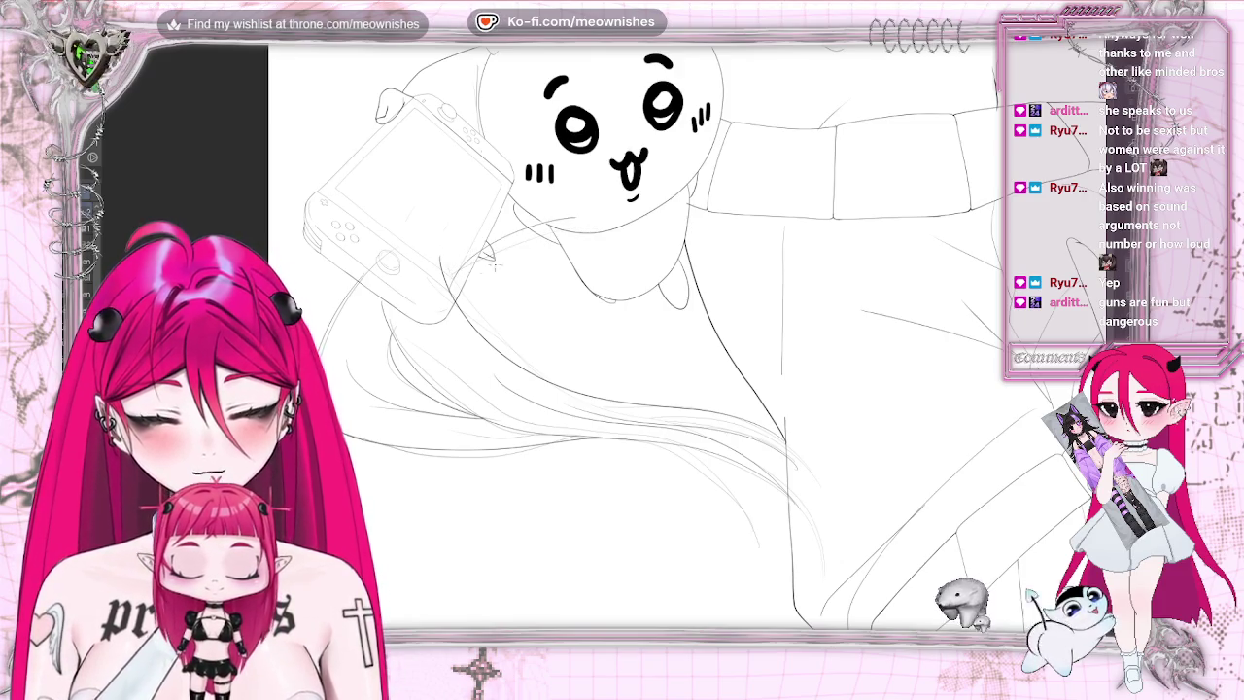
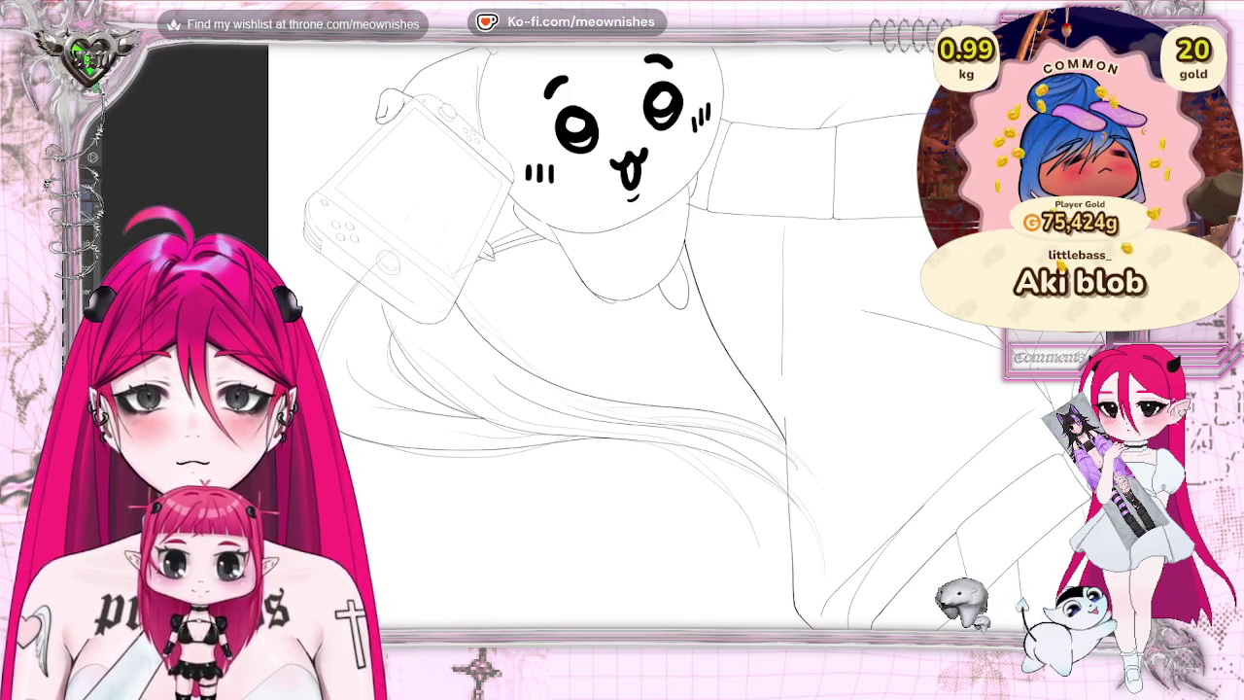
- Mirror the canvas, darken the hair's lower contour with two strokes, then open Spider_Lily.png full-screen
{"action": "key", "text": "h"}
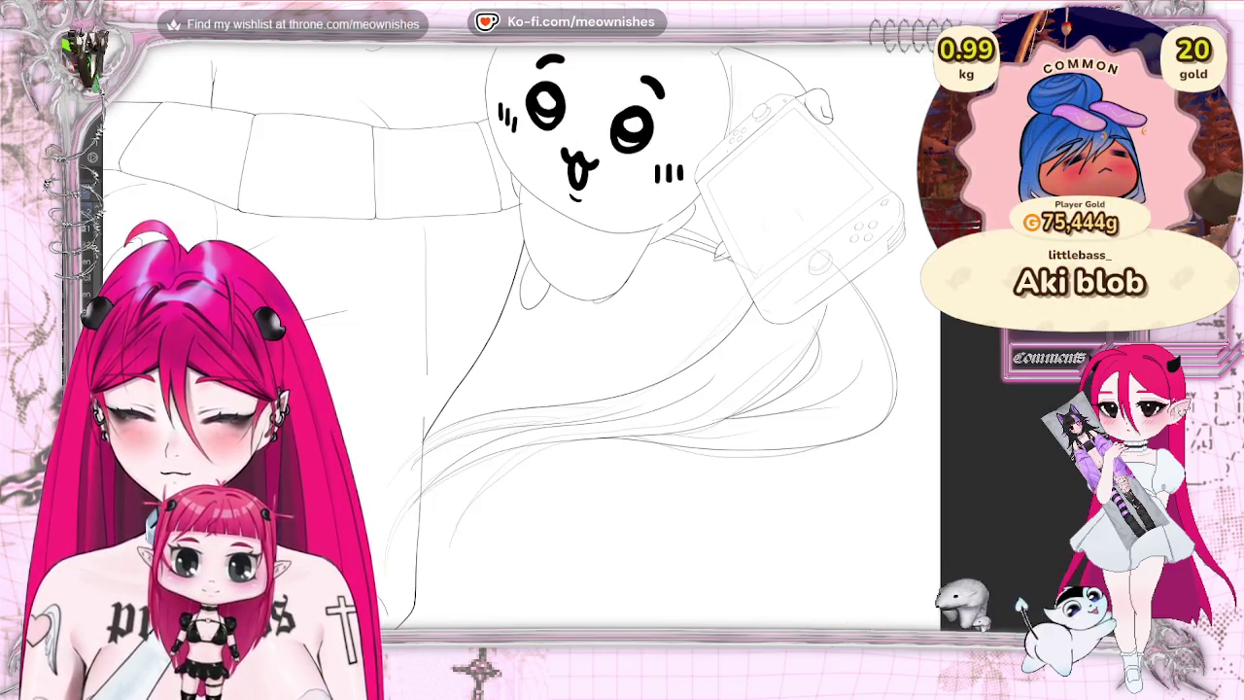
{"action": "scroll", "coordinate": [573, 326], "scroll_direction": "down", "scroll_amount": 3}
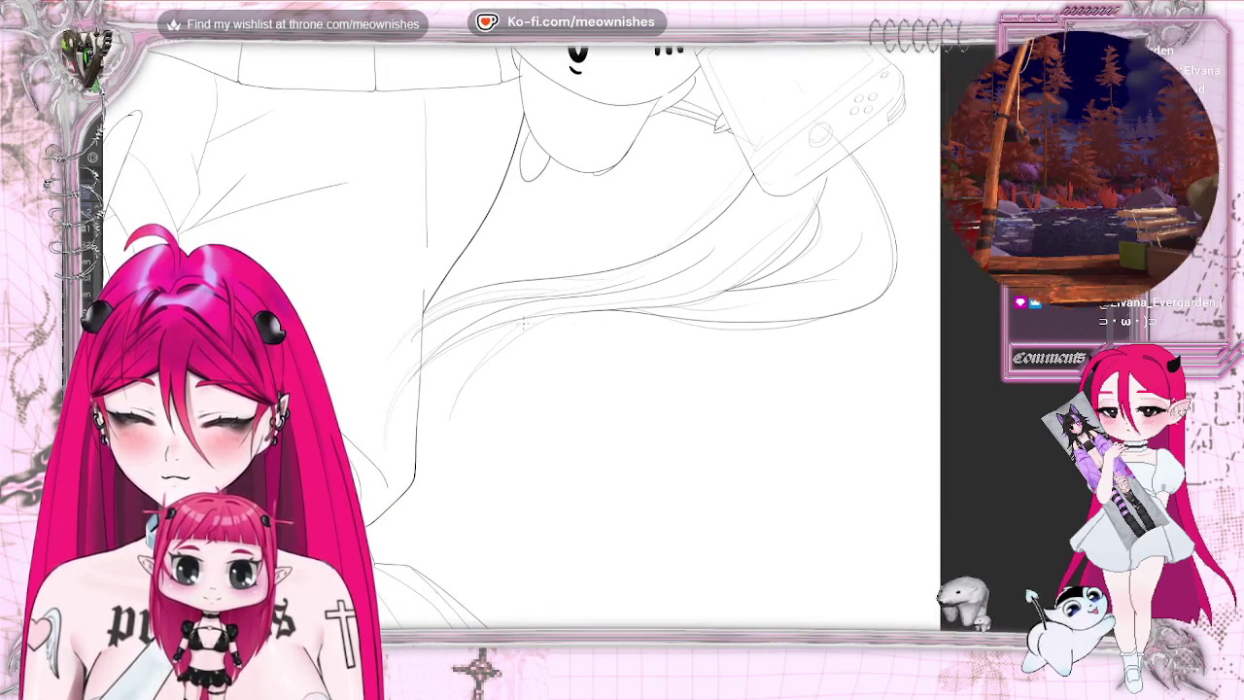
{"action": "left_click_drag", "start_coordinate": [574, 325], "coordinate": [786, 327]}
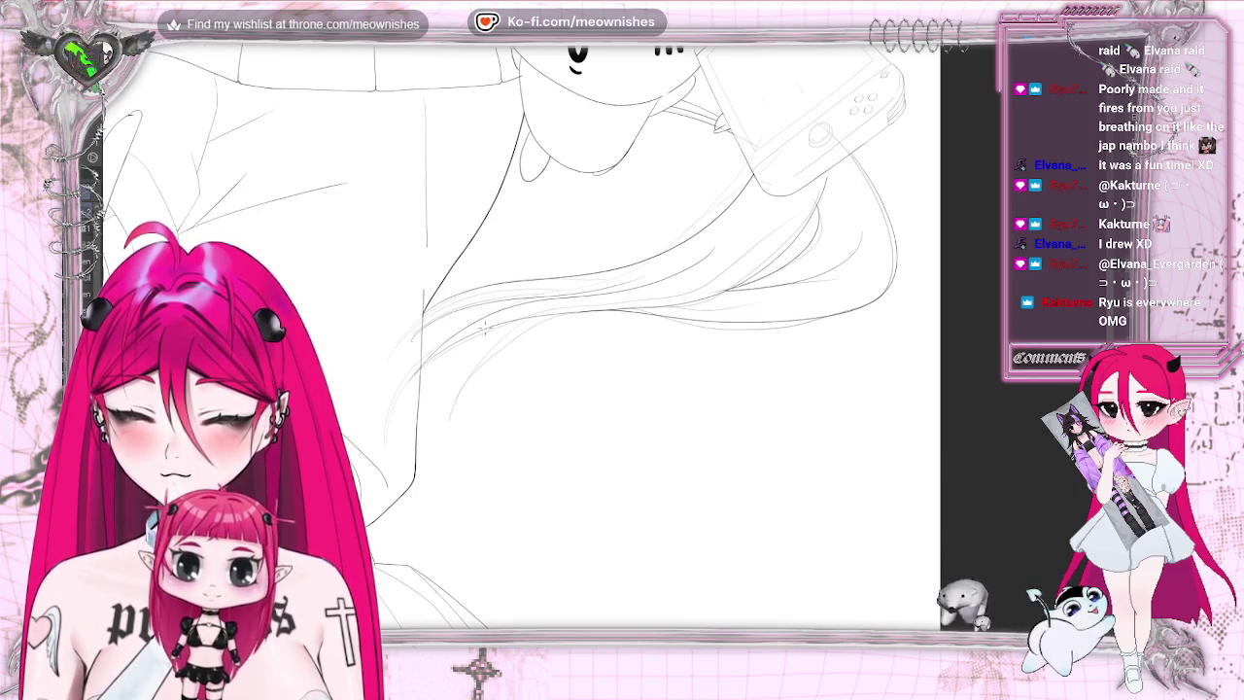
{"action": "left_click_drag", "start_coordinate": [719, 324], "coordinate": [794, 323]}
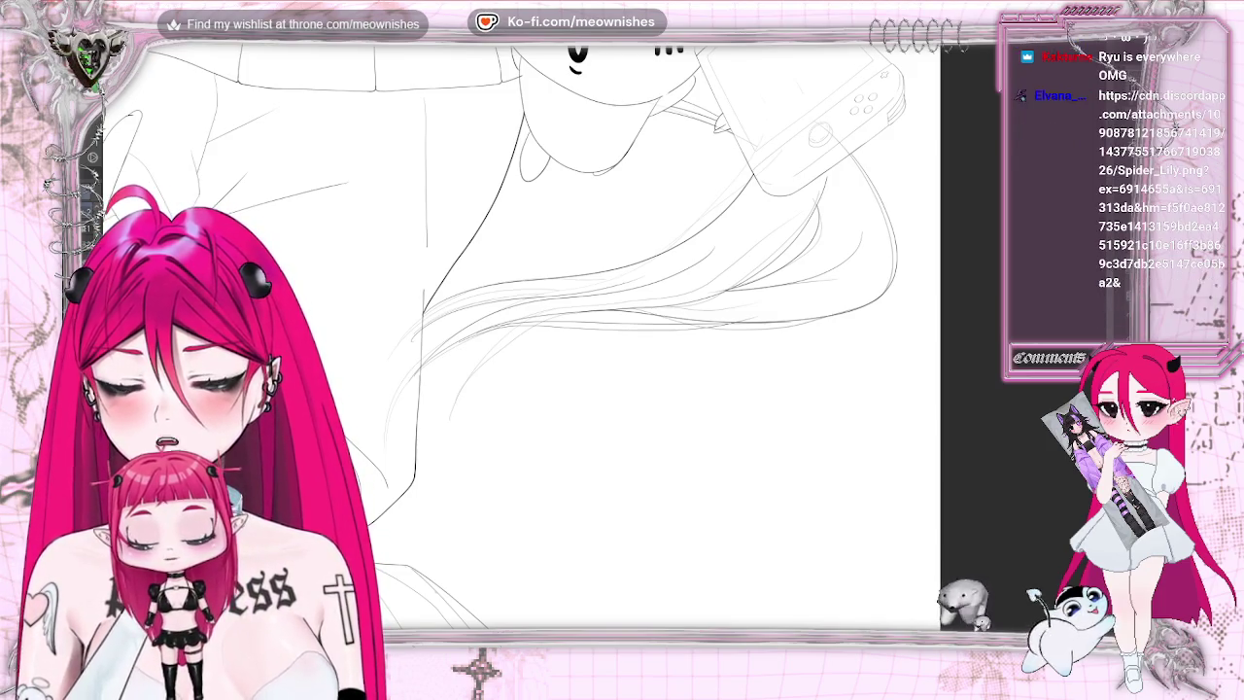
{"action": "left_click_drag", "start_coordinate": [0, 429], "coordinate": [386, 428]}
{"action": "double_click", "coordinate": [386, 428]}
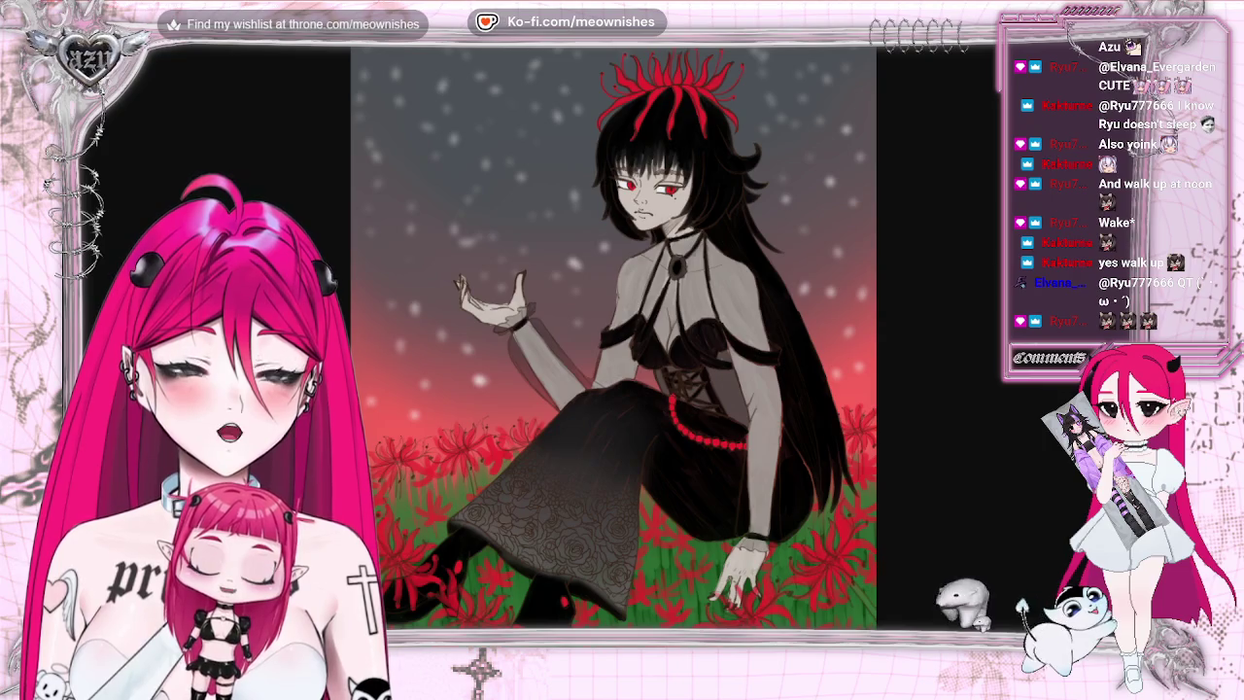
- Zoom and pan around the Spider_Lily reference, refitting the whole illustration to the window twice
{"action": "scroll", "coordinate": [665, 221], "scroll_direction": "up", "scroll_amount": 3}
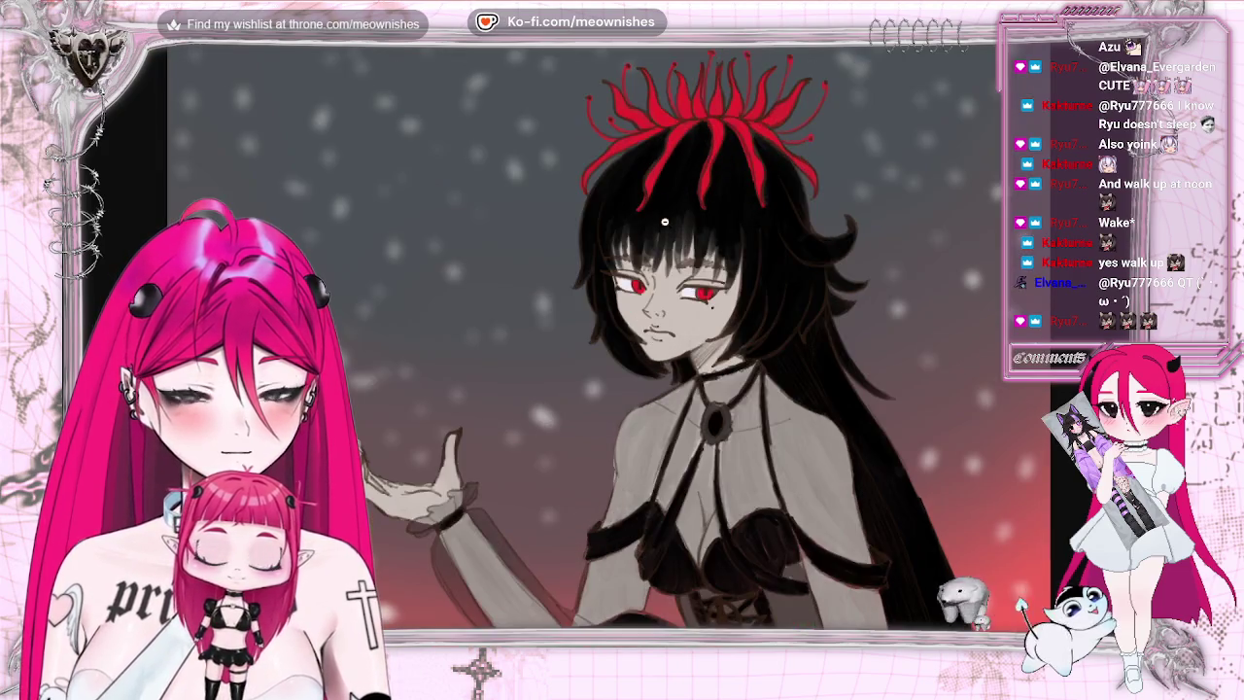
{"action": "scroll", "coordinate": [668, 254], "scroll_direction": "down", "scroll_amount": 5}
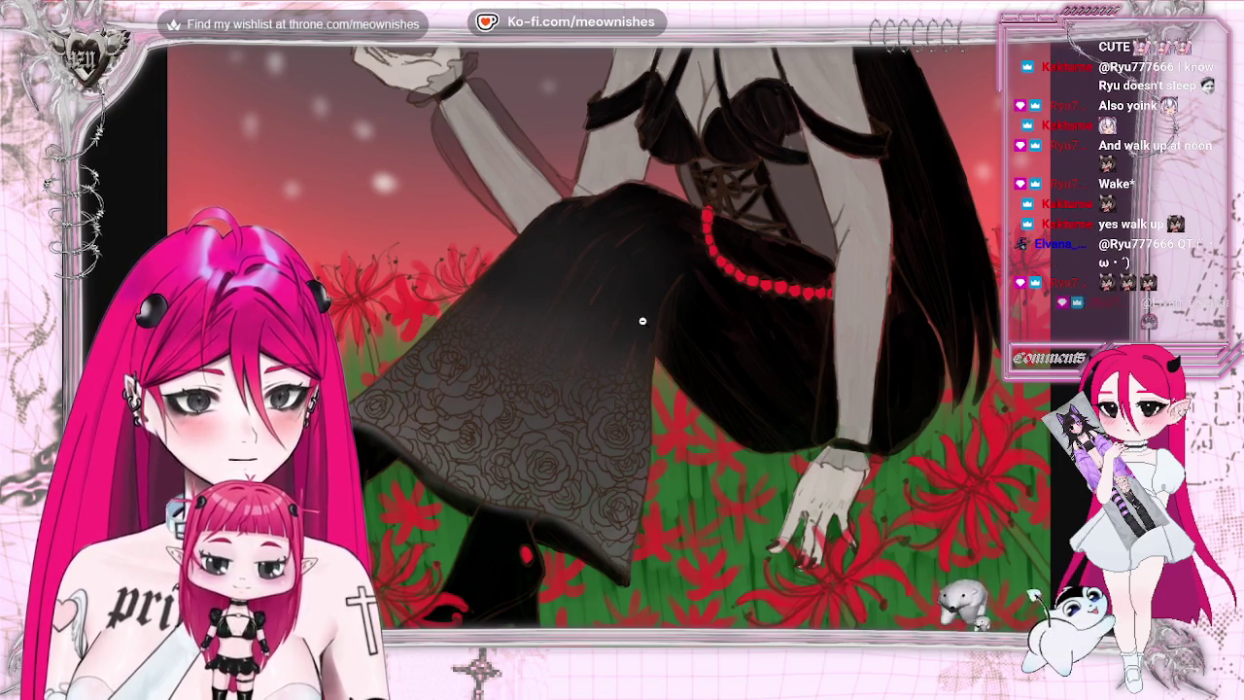
{"action": "scroll", "coordinate": [570, 353], "scroll_direction": "down", "scroll_amount": 3}
{"action": "scroll", "coordinate": [564, 379], "scroll_direction": "up", "scroll_amount": 3}
{"action": "scroll", "coordinate": [564, 379], "scroll_direction": "up", "scroll_amount": 2}
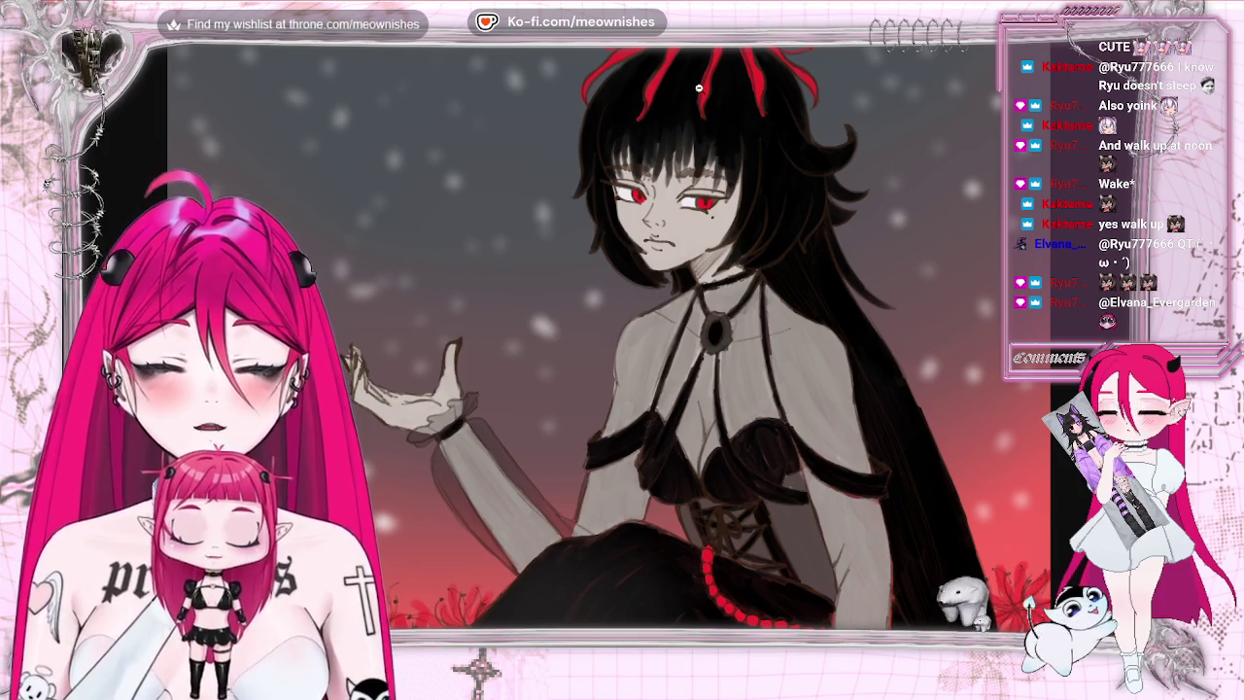
{"action": "scroll", "coordinate": [734, 264], "scroll_direction": "up", "scroll_amount": 1}
{"action": "scroll", "coordinate": [734, 265], "scroll_direction": "up", "scroll_amount": 3}
{"action": "scroll", "coordinate": [675, 325], "scroll_direction": "down", "scroll_amount": 8}
{"action": "scroll", "coordinate": [583, 288], "scroll_direction": "down", "scroll_amount": 2}
{"action": "scroll", "coordinate": [584, 287], "scroll_direction": "down", "scroll_amount": 6}
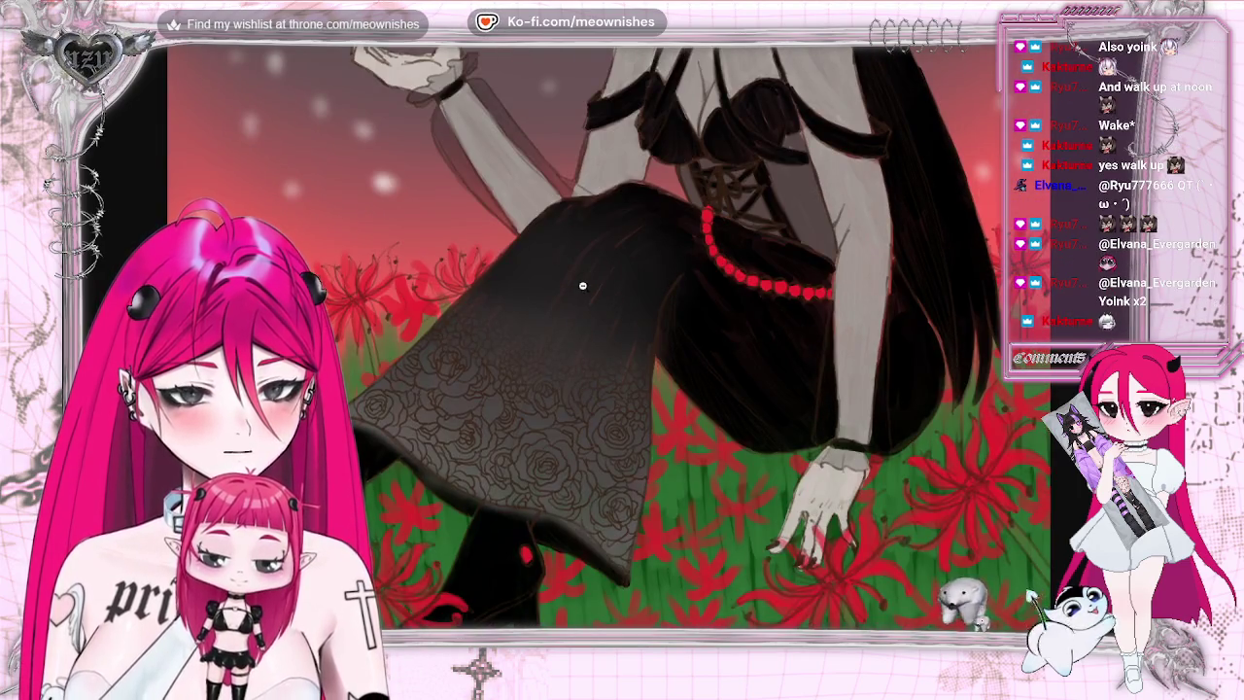
{"action": "key", "text": "ctrl+0"}
{"action": "scroll", "coordinate": [683, 183], "scroll_direction": "up", "scroll_amount": 3}
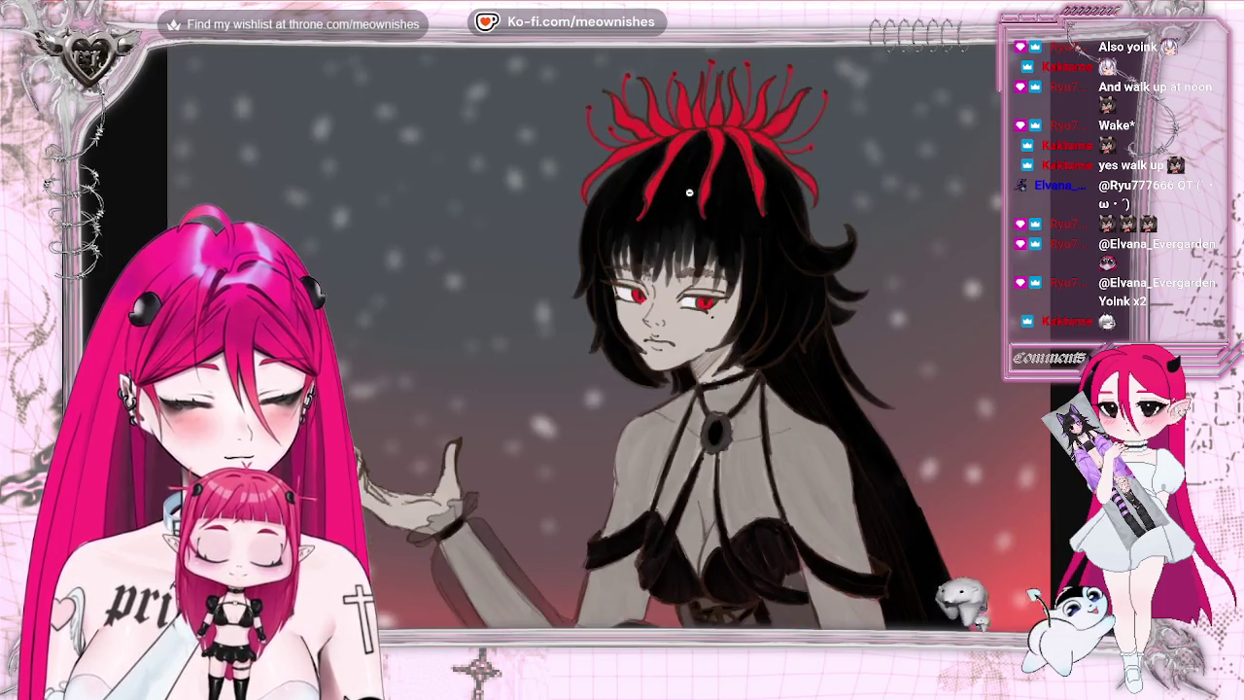
{"action": "scroll", "coordinate": [856, 332], "scroll_direction": "down", "scroll_amount": 5}
{"action": "scroll", "coordinate": [826, 331], "scroll_direction": "up", "scroll_amount": 5}
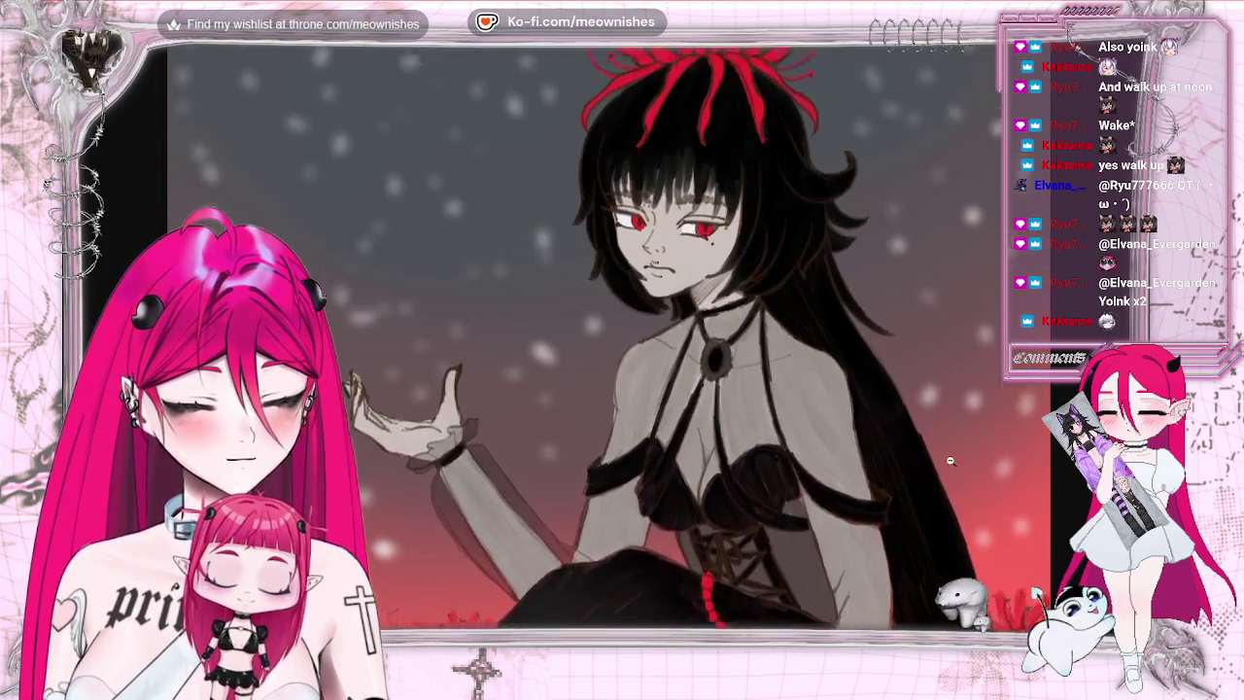
{"action": "key", "text": "ctrl+0"}
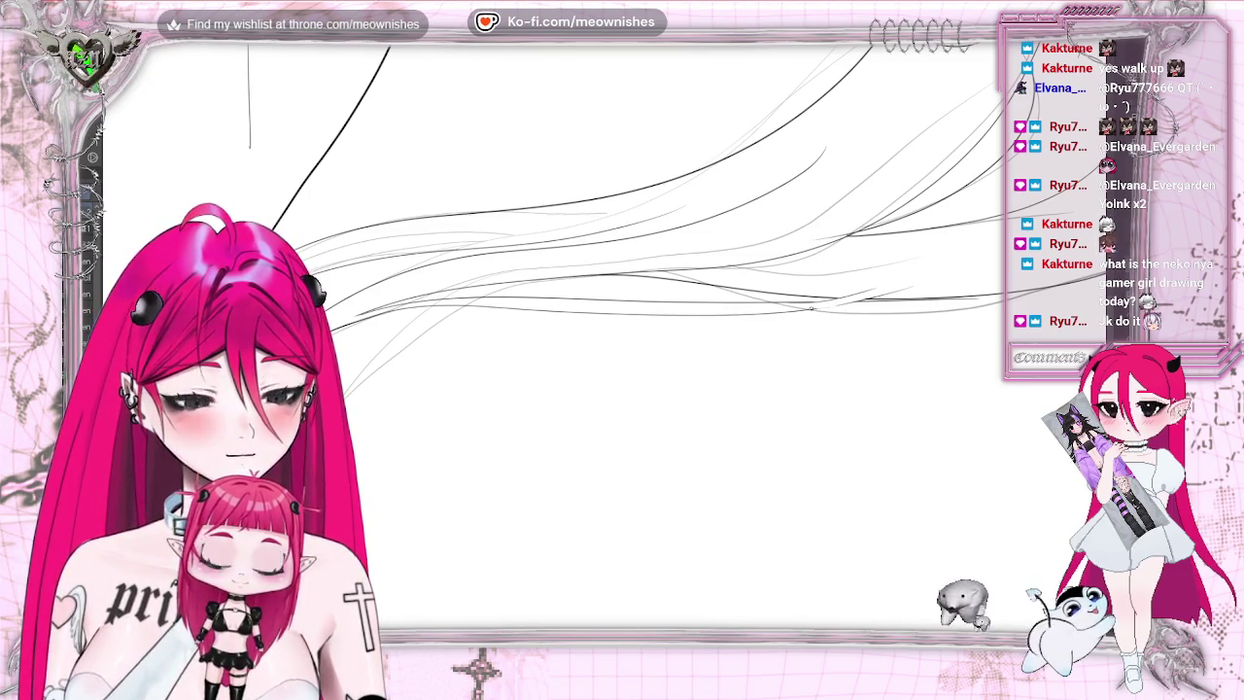
- Zoom out to the whole page, then mirror the line art horizontally and flip it back
{"action": "scroll", "coordinate": [607, 326], "scroll_direction": "down", "scroll_amount": 3}
{"action": "scroll", "coordinate": [606, 325], "scroll_direction": "down", "scroll_amount": 3}
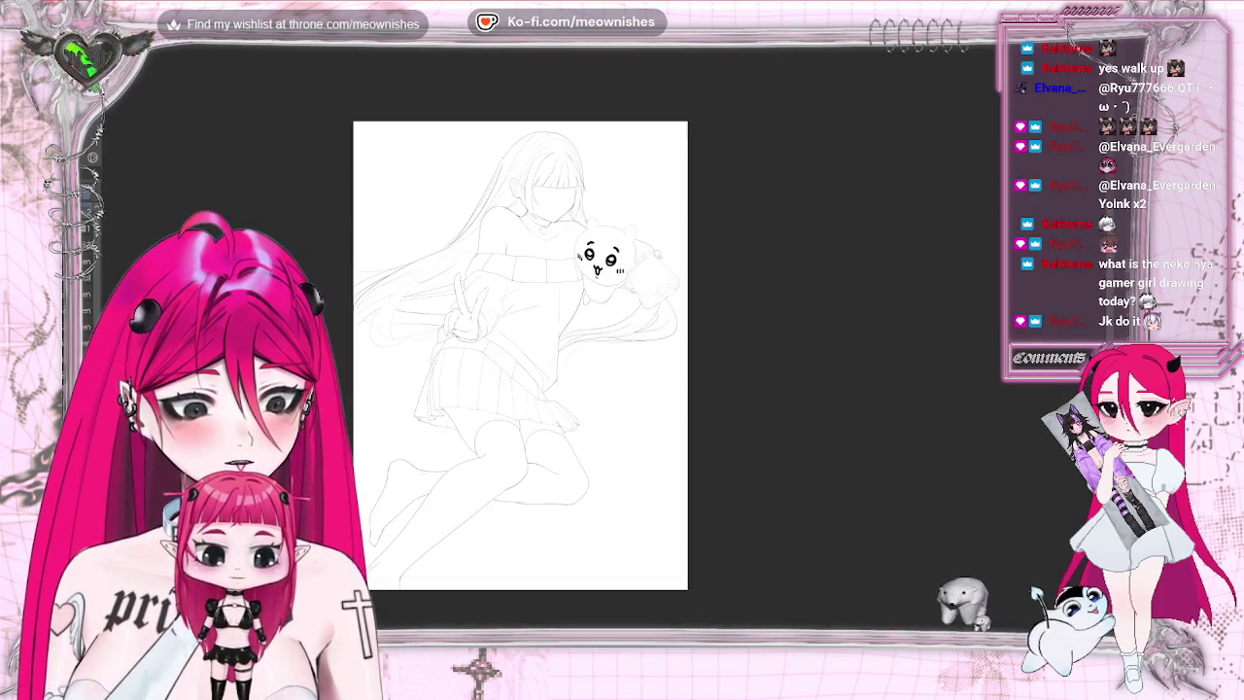
{"action": "scroll", "coordinate": [607, 326], "scroll_direction": "down", "scroll_amount": 3}
{"action": "scroll", "coordinate": [606, 340], "scroll_direction": "up", "scroll_amount": 5}
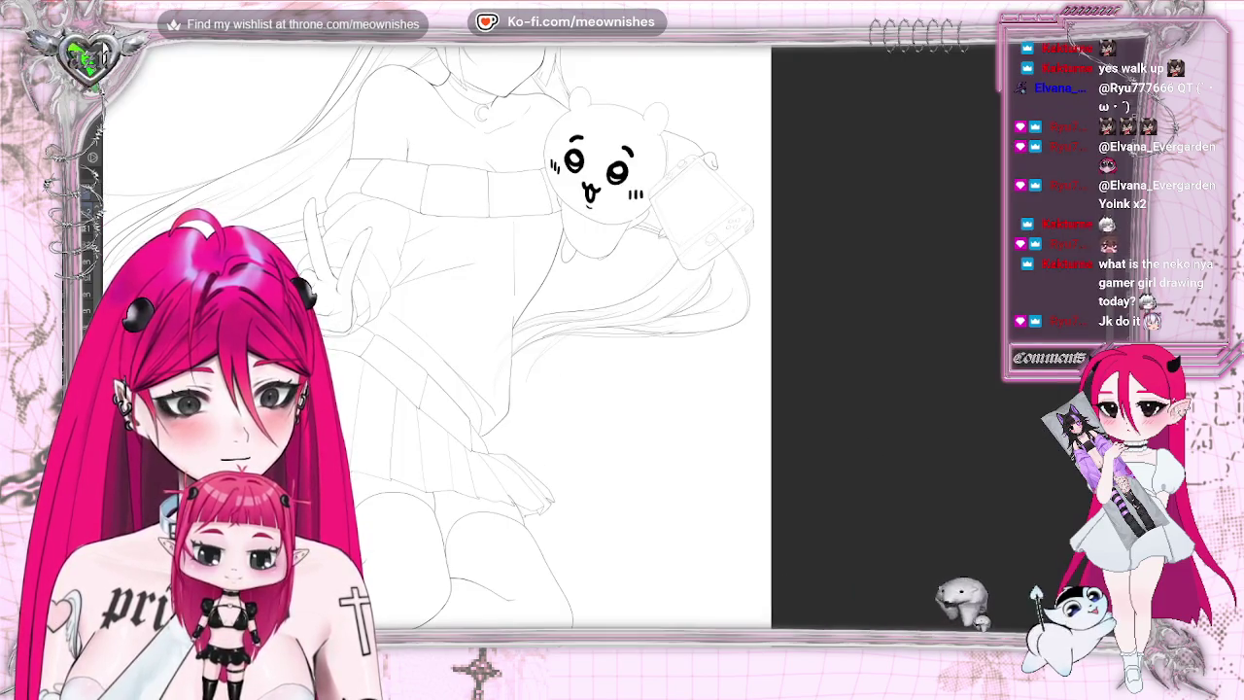
{"action": "scroll", "coordinate": [604, 333], "scroll_direction": "down", "scroll_amount": 1}
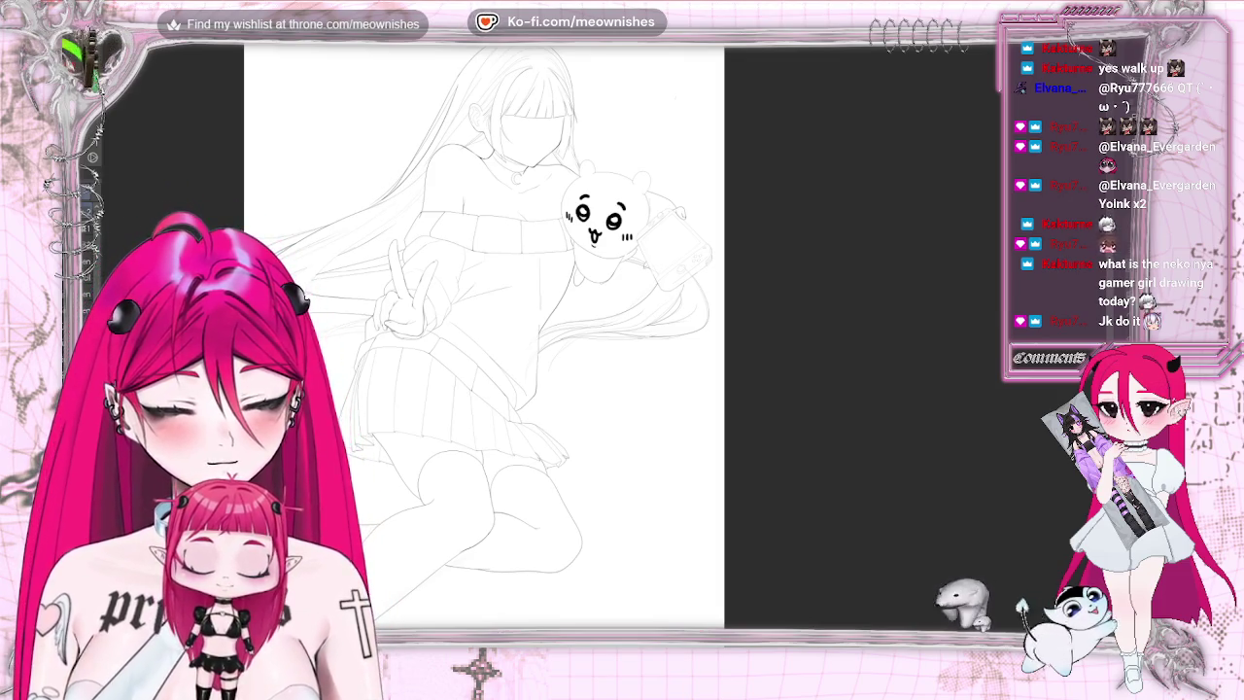
{"action": "key", "text": "m"}
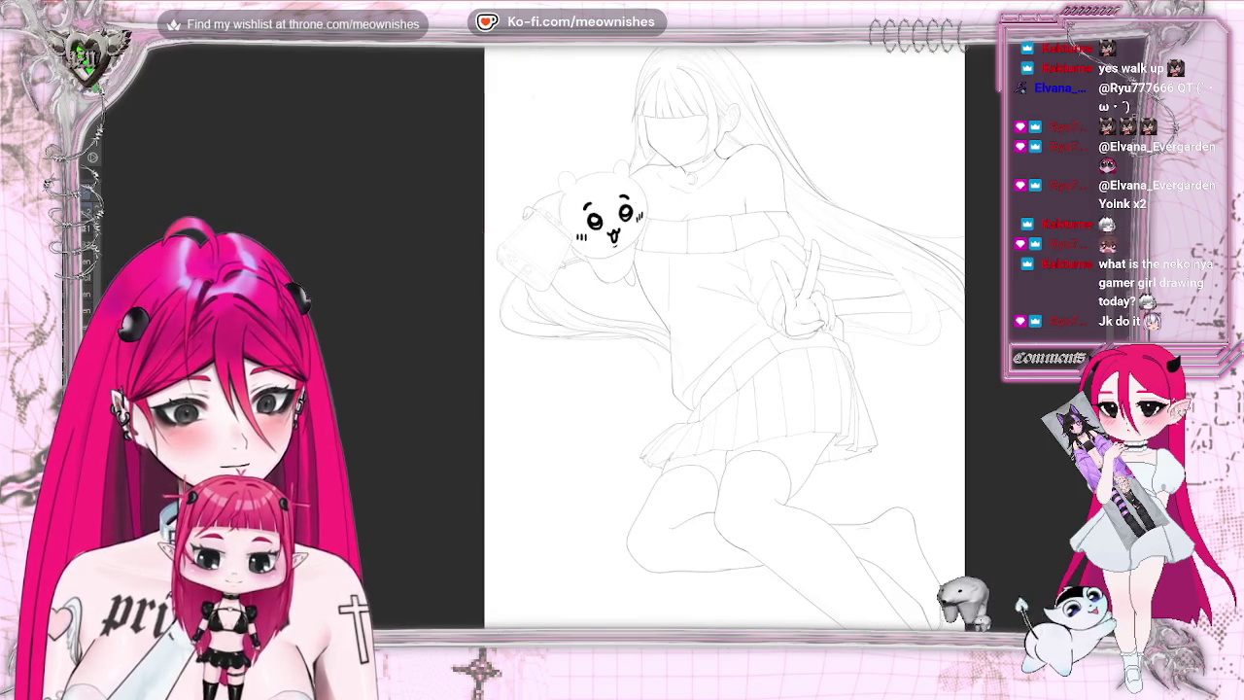
{"action": "key", "text": "m"}
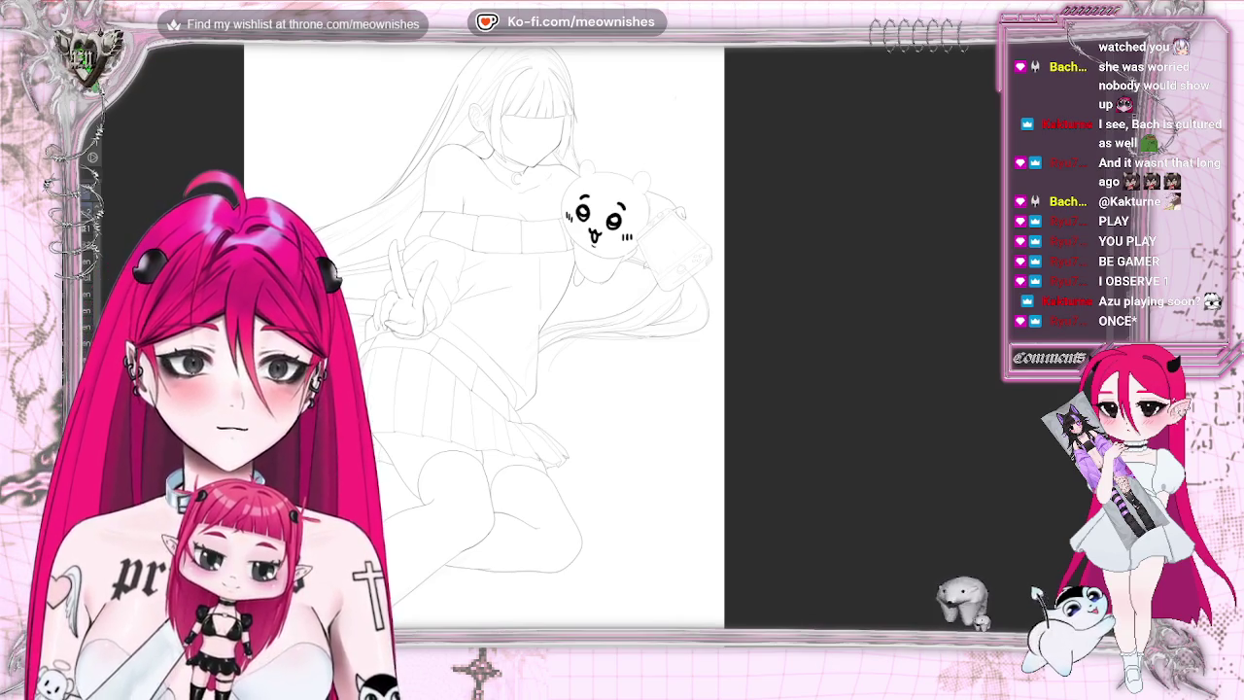
- Flip the canvas horizontally several times to check proportions, ending in the normal view
{"action": "key", "text": "h"}
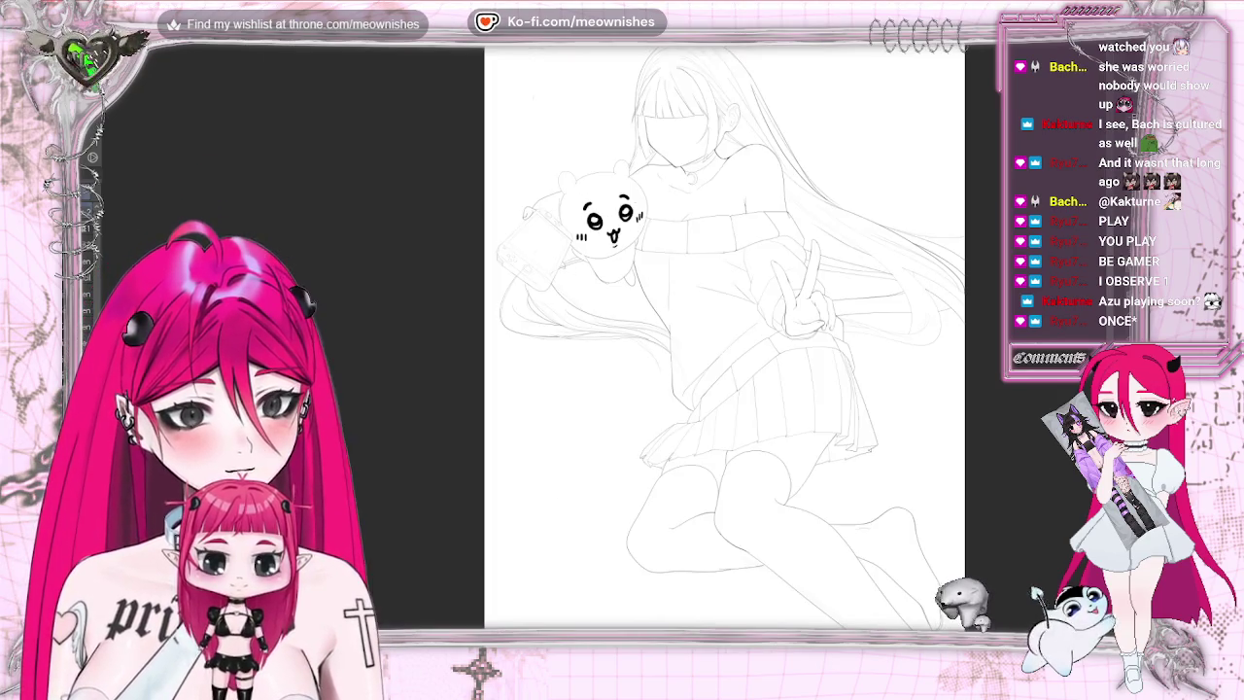
{"action": "key", "text": "h"}
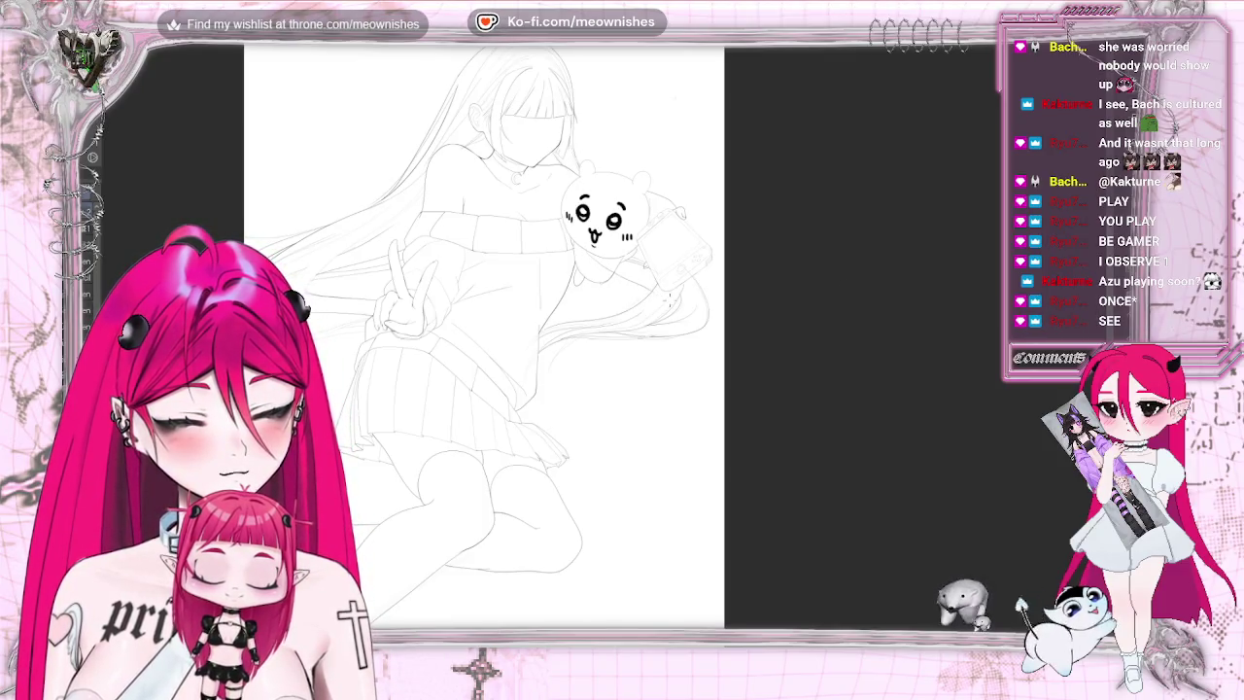
{"action": "key", "text": "h"}
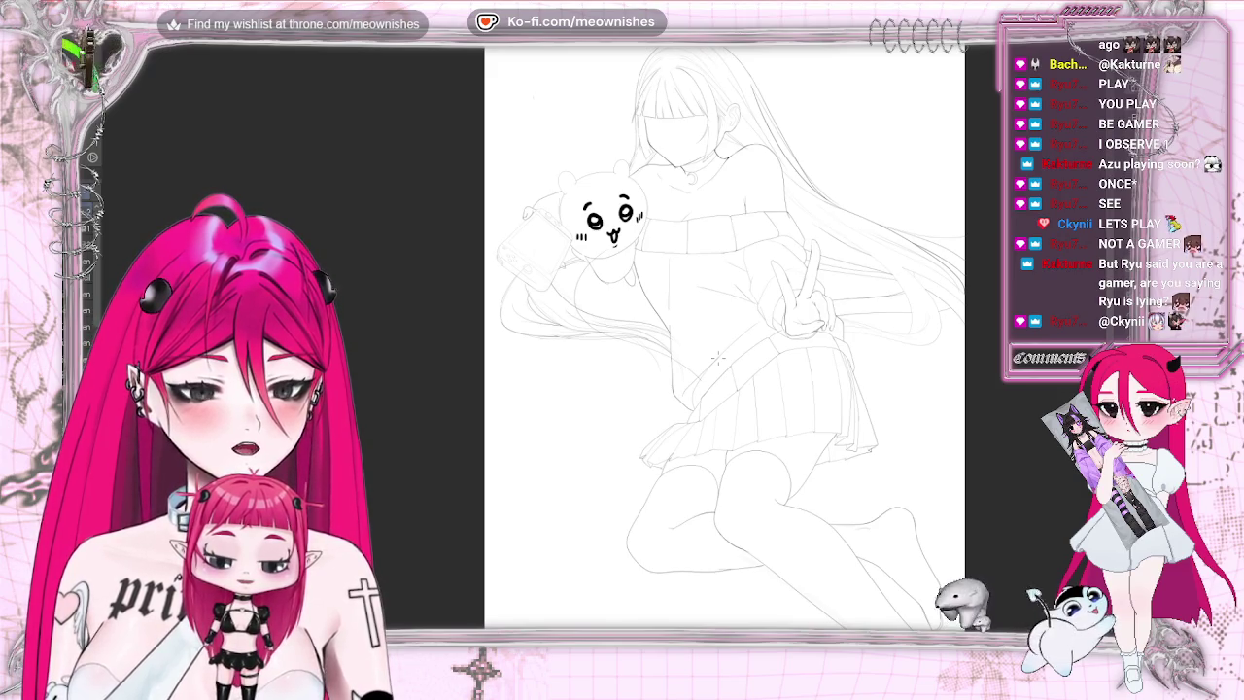
{"action": "key", "text": "m"}
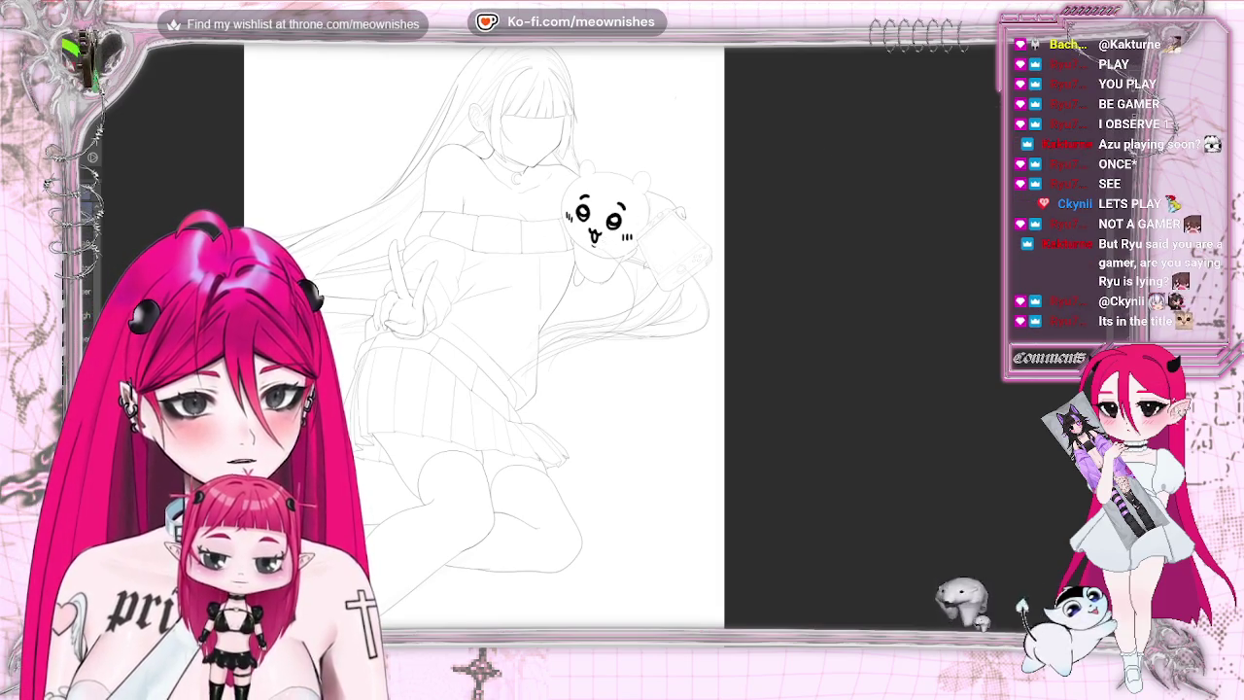
- Zoom near the bear, glance at the full page mirrored and normal, then zoom in on the hair by the console
{"action": "key", "text": "ctrl+plus"}
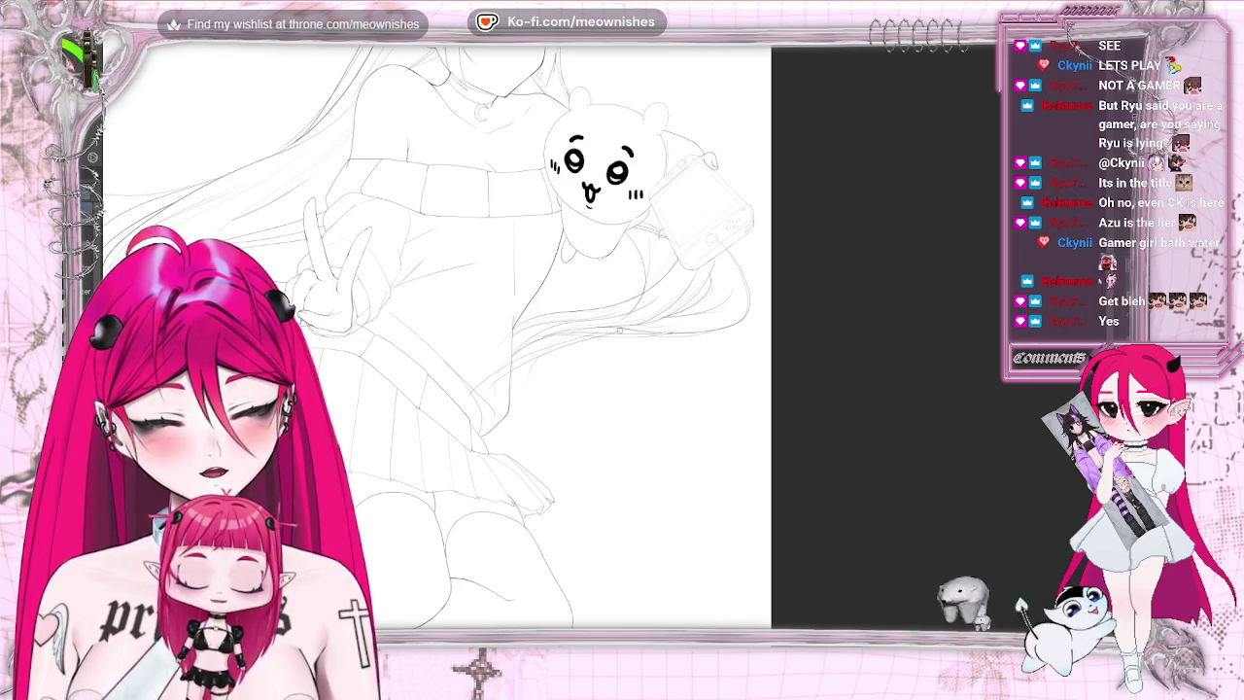
{"action": "key", "text": "ctrl+0"}
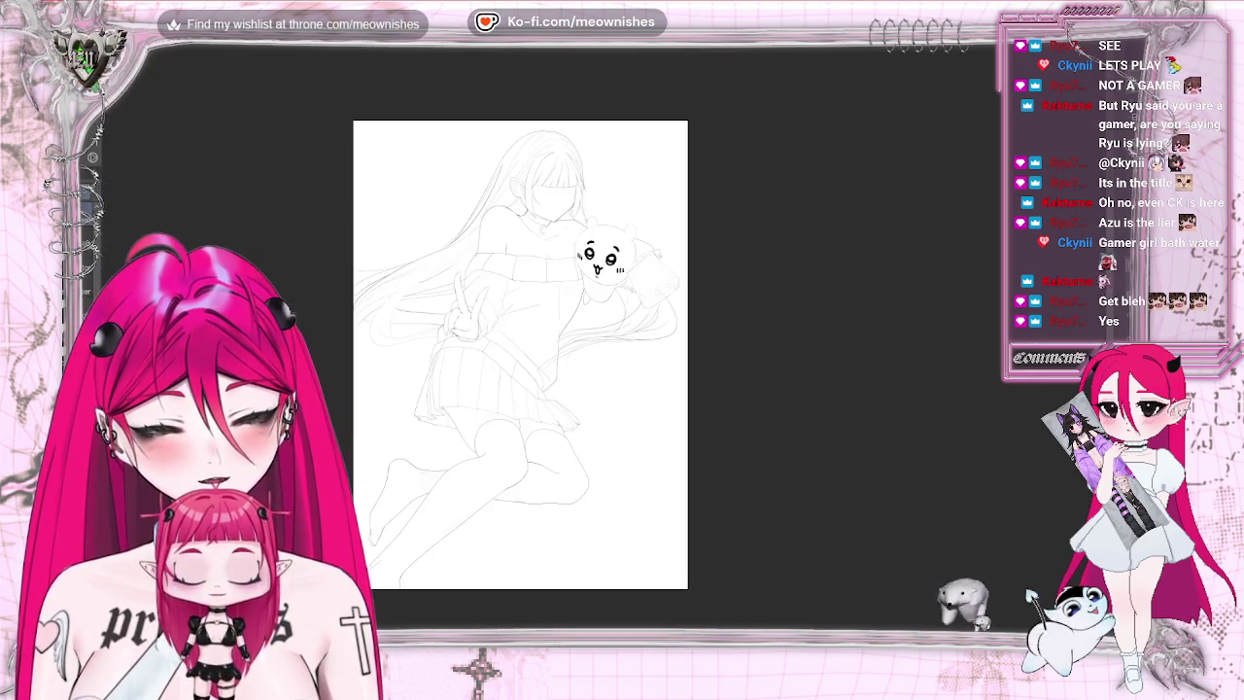
{"action": "key", "text": "ctrl+z"}
{"action": "key", "text": "h"}
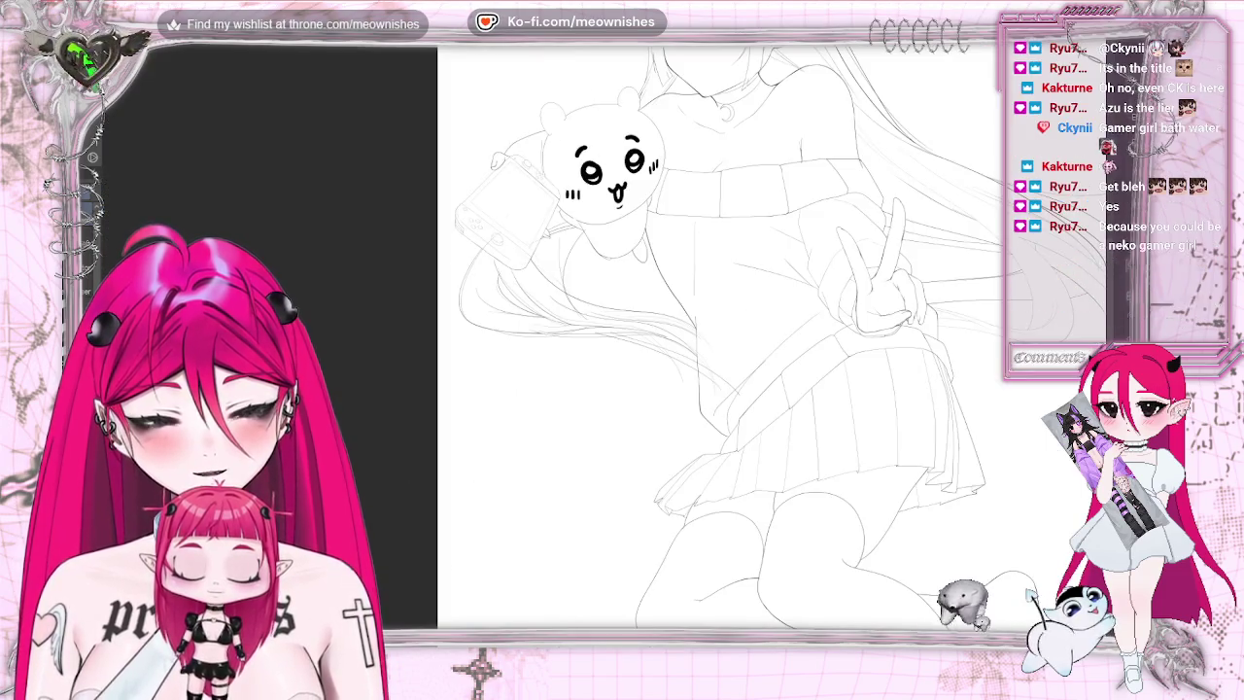
{"action": "key", "text": "h"}
{"action": "key", "text": "ctrl+0"}
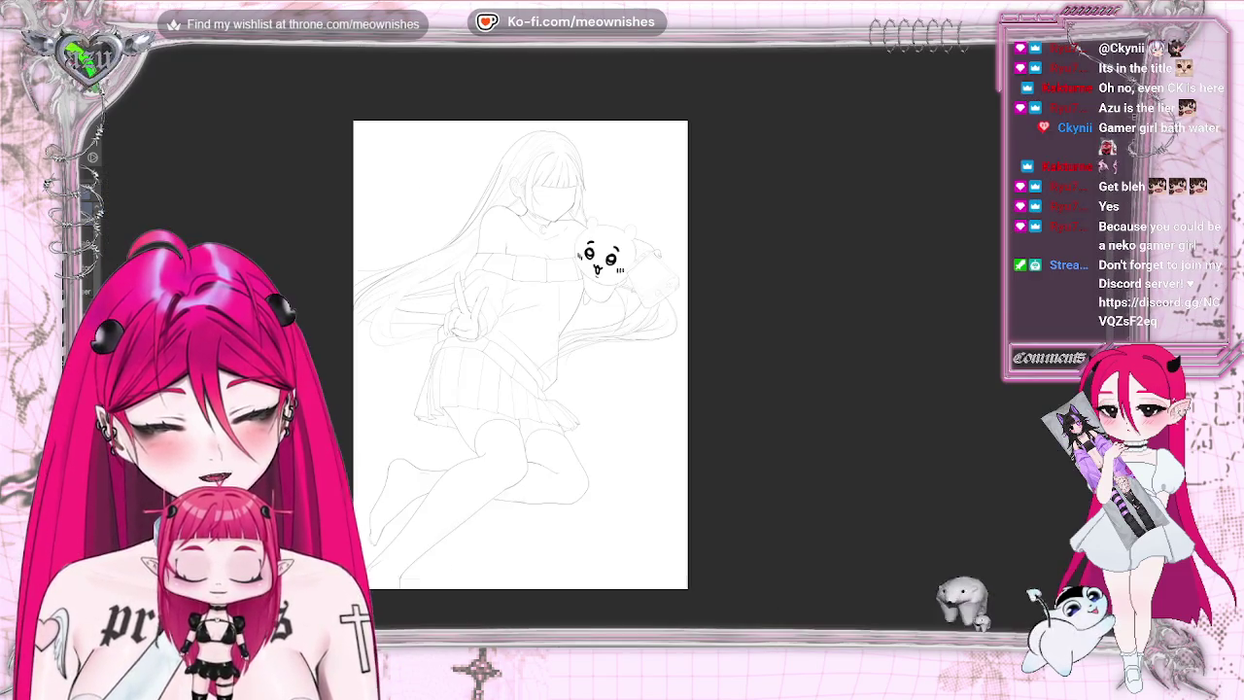
{"action": "key", "text": "ctrl+z"}
{"action": "key", "text": "ctrl+plus"}
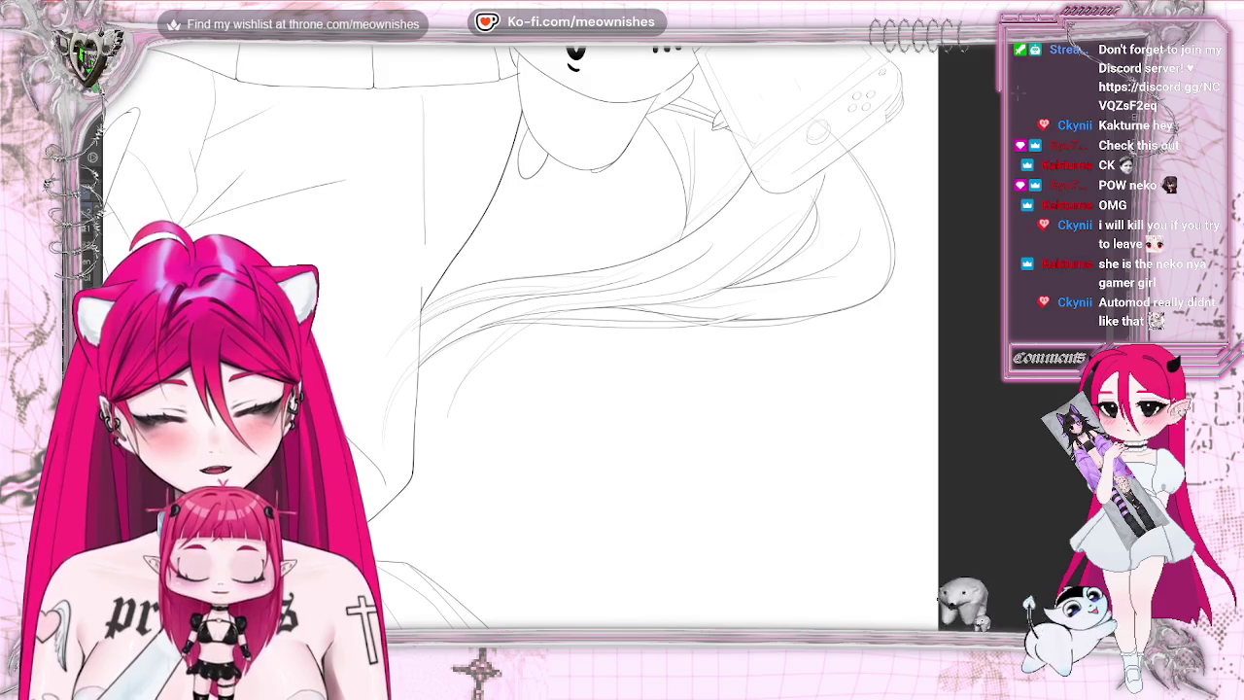
{"action": "key", "text": "h"}
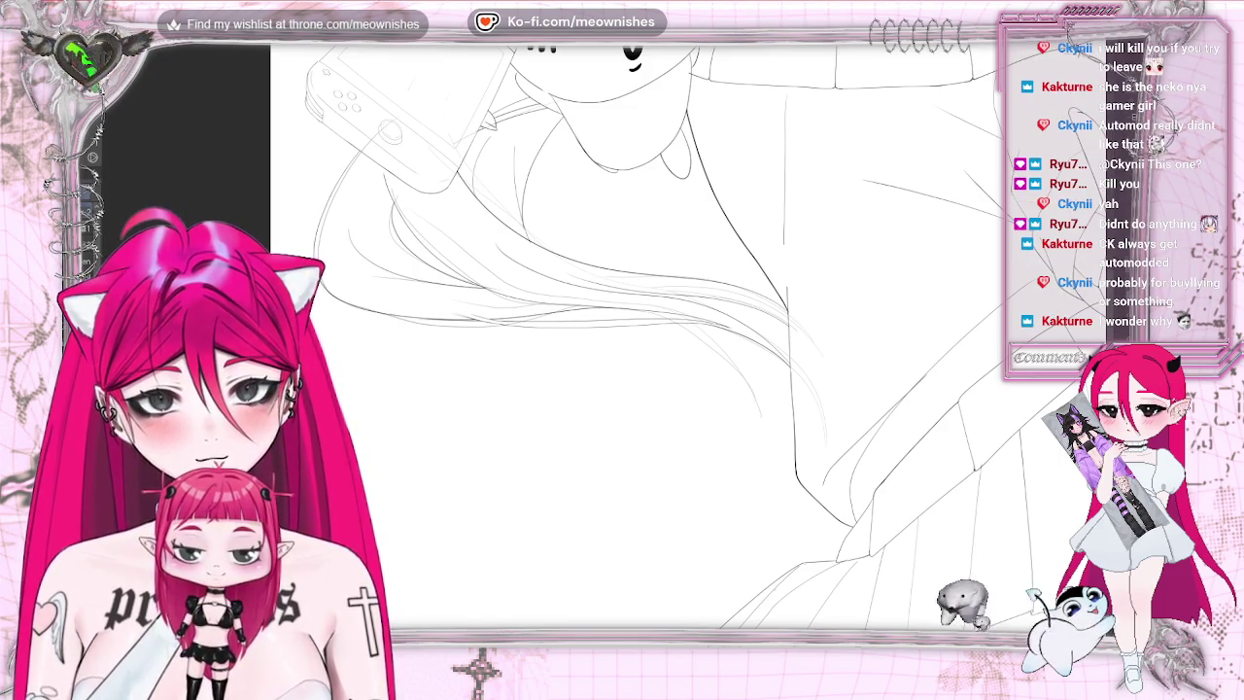
{"action": "key", "text": "m"}
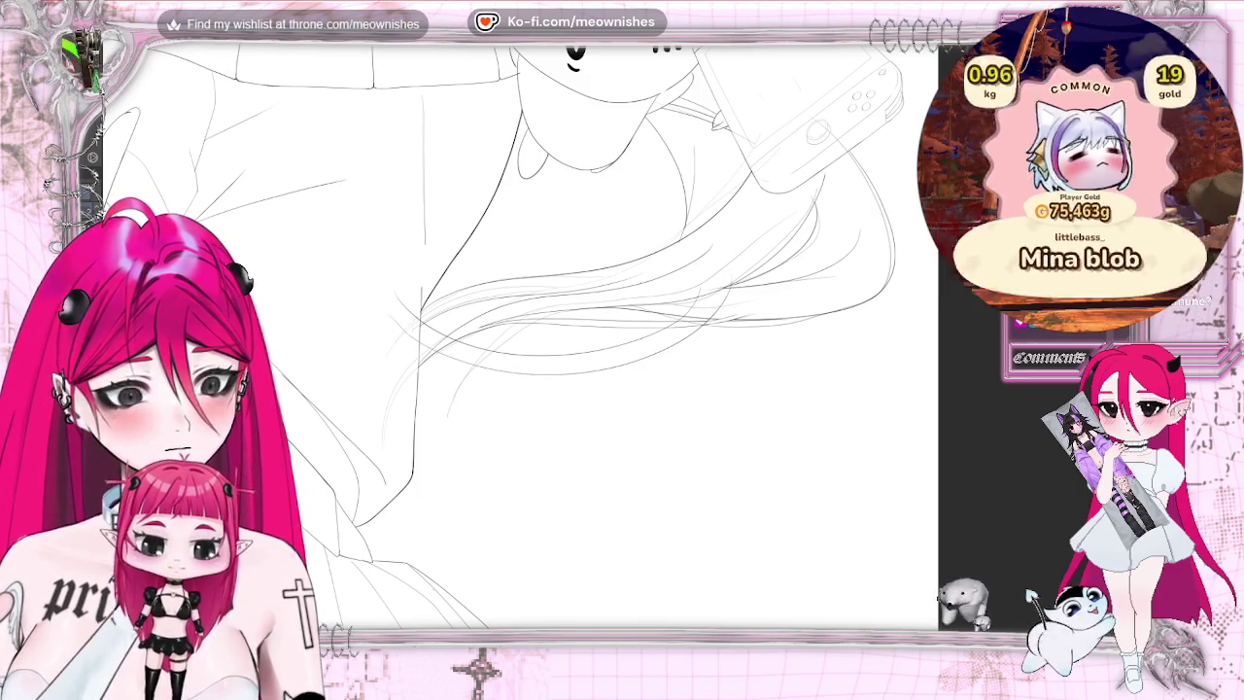
{"action": "key", "text": "ctrl+0"}
- Check the page mirrored and fitted, undo the stray lower hair stroke, and zoom back in on the hair
{"action": "scroll", "coordinate": [437, 336], "scroll_direction": "up", "scroll_amount": 3}
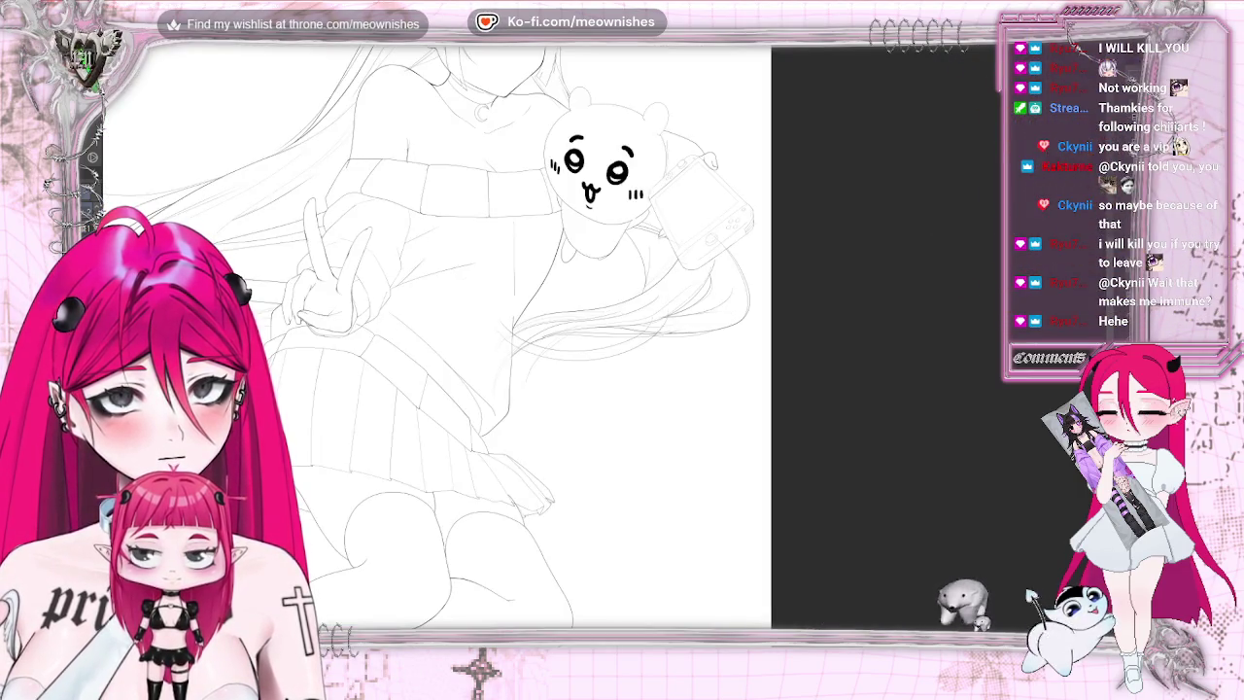
{"action": "key", "text": "h"}
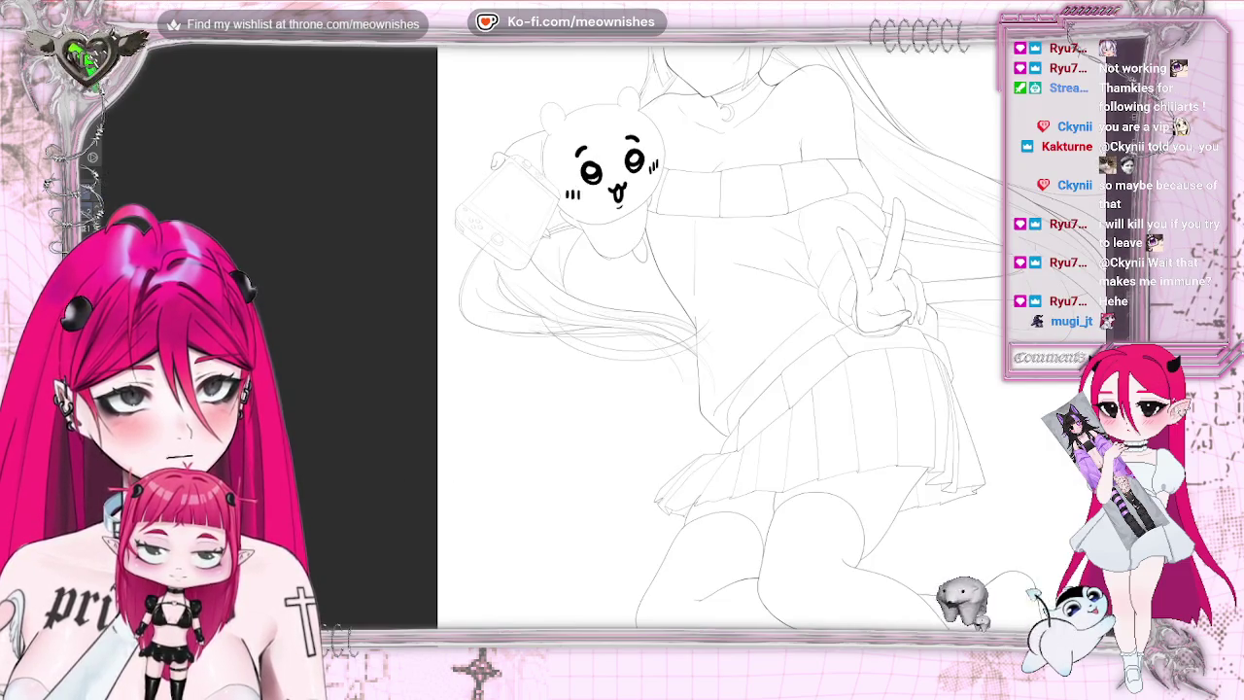
{"action": "key", "text": "ctrl+0"}
{"action": "key", "text": "ctrl+0"}
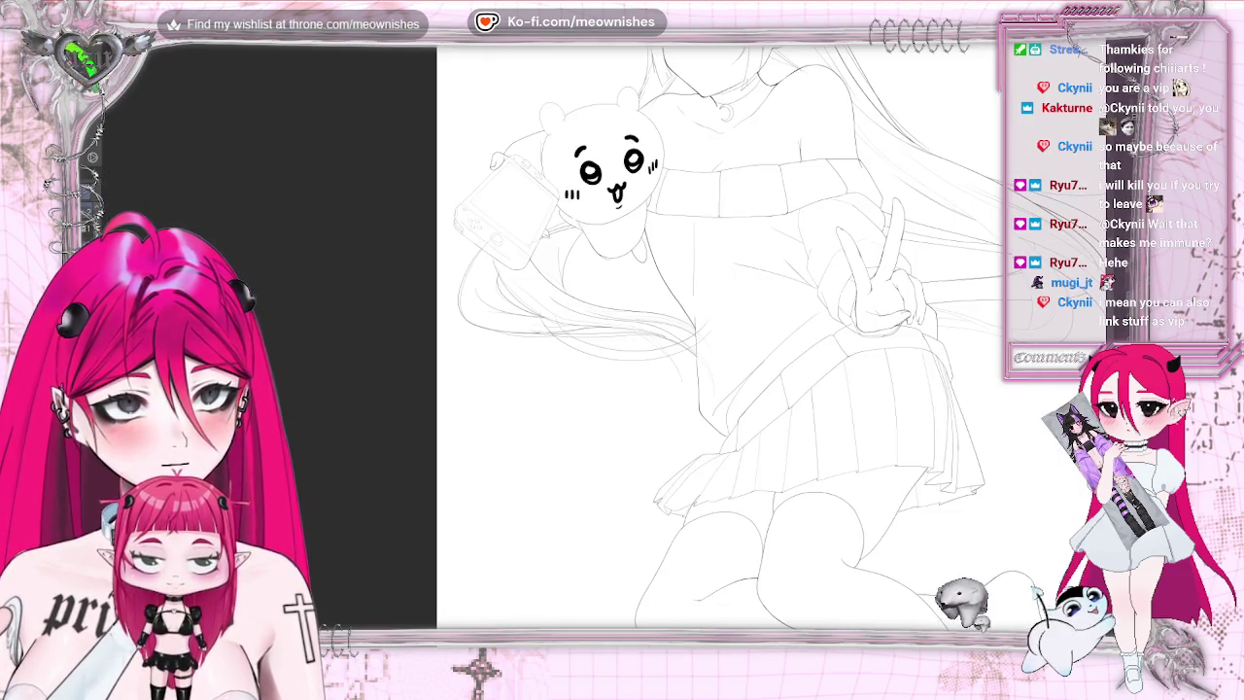
{"action": "scroll", "coordinate": [622, 282], "scroll_direction": "up", "scroll_amount": 3}
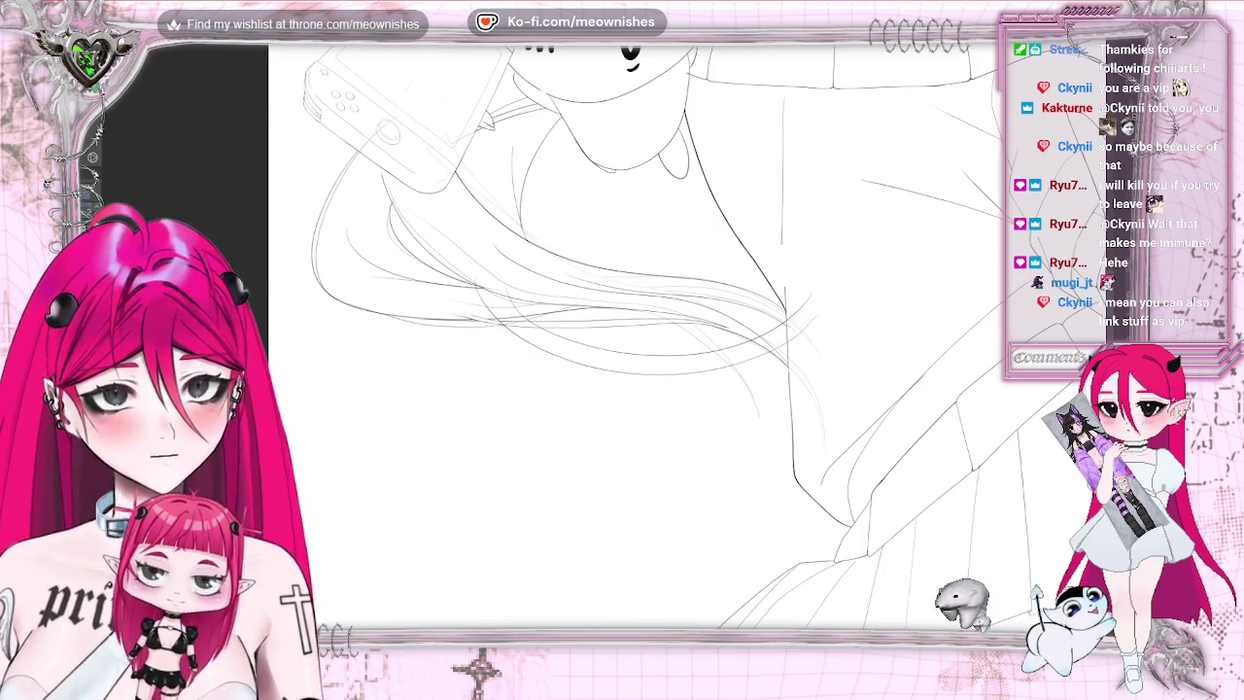
{"action": "key", "text": "ctrl+z"}
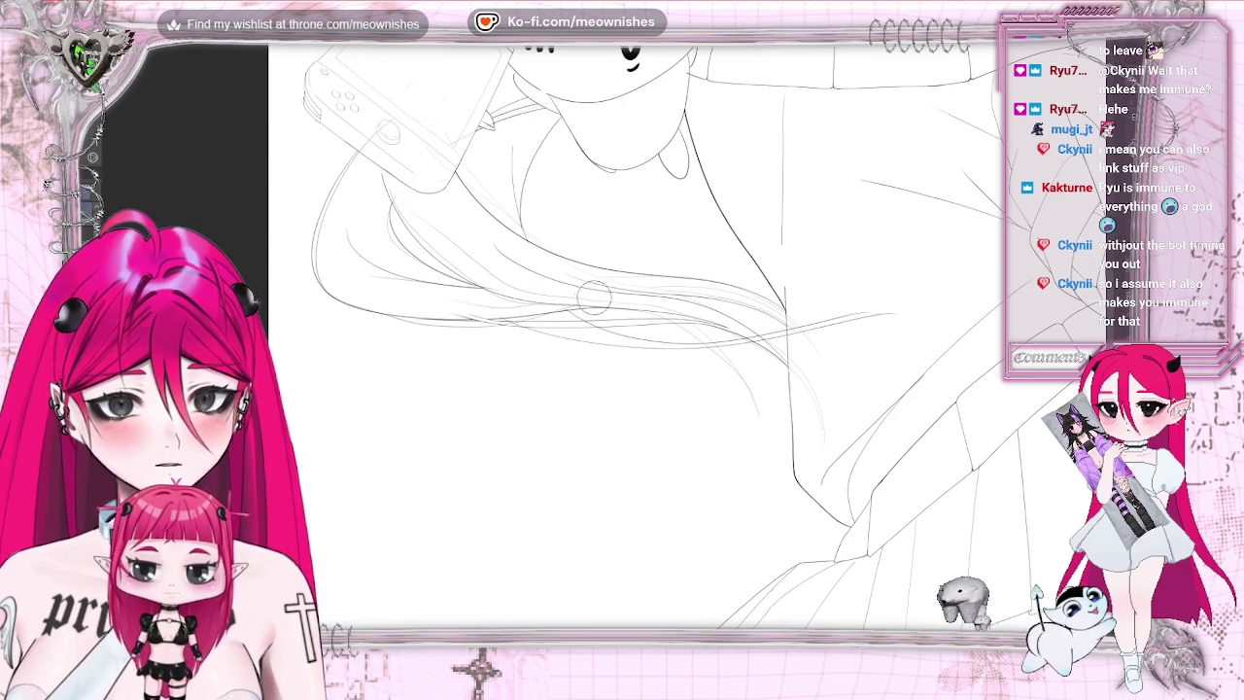
{"action": "scroll", "coordinate": [551, 253], "scroll_direction": "up", "scroll_amount": 3}
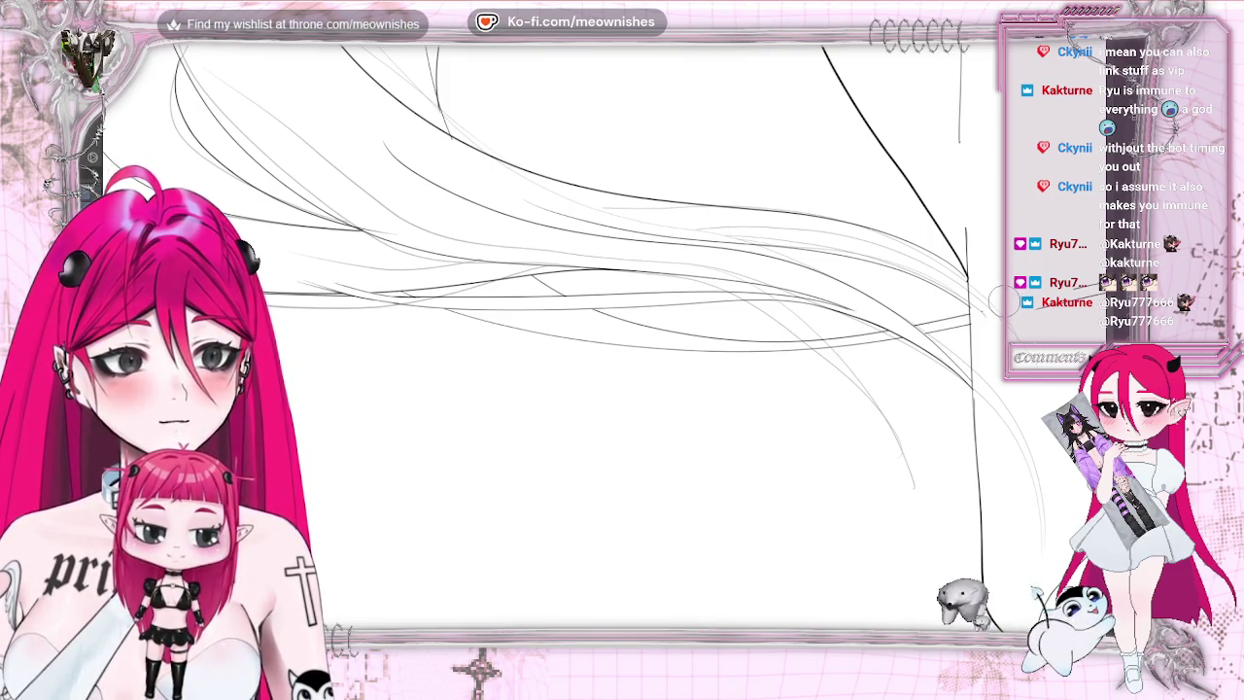
{"action": "scroll", "coordinate": [860, 308], "scroll_direction": "down", "scroll_amount": 5}
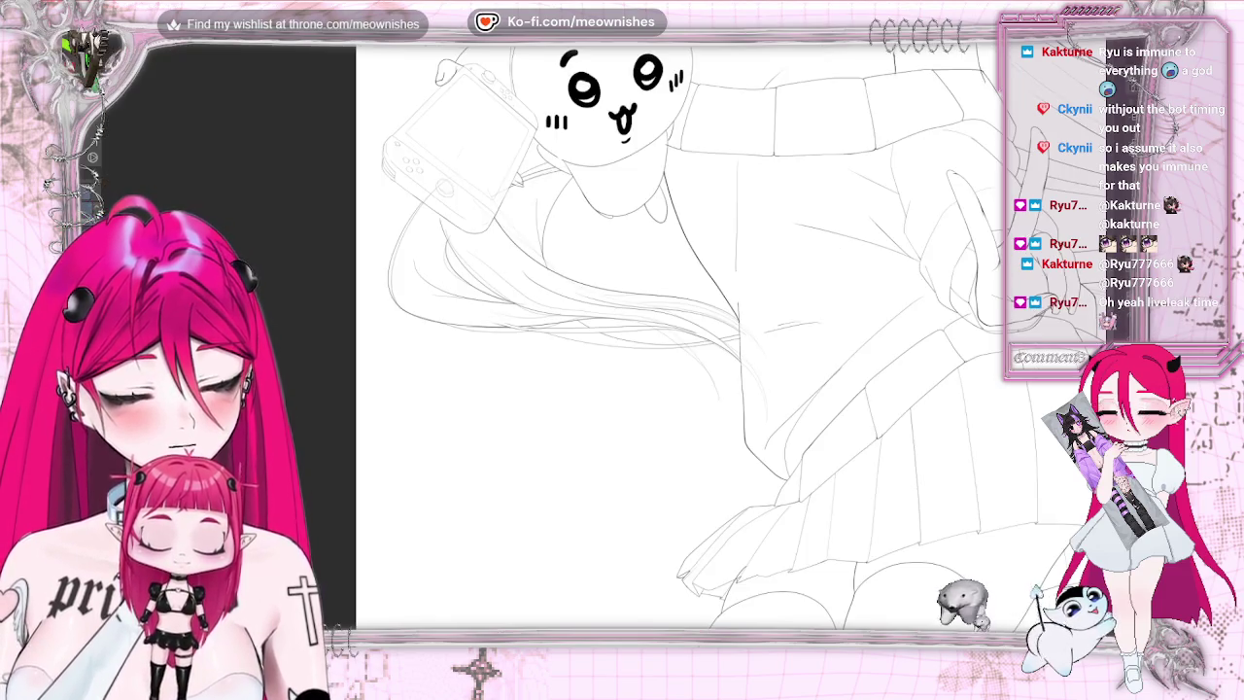
- Adjust the zoom over the pleated skirt, sleeve and console sketch for inking
{"action": "scroll", "coordinate": [860, 308], "scroll_direction": "up", "scroll_amount": 3}
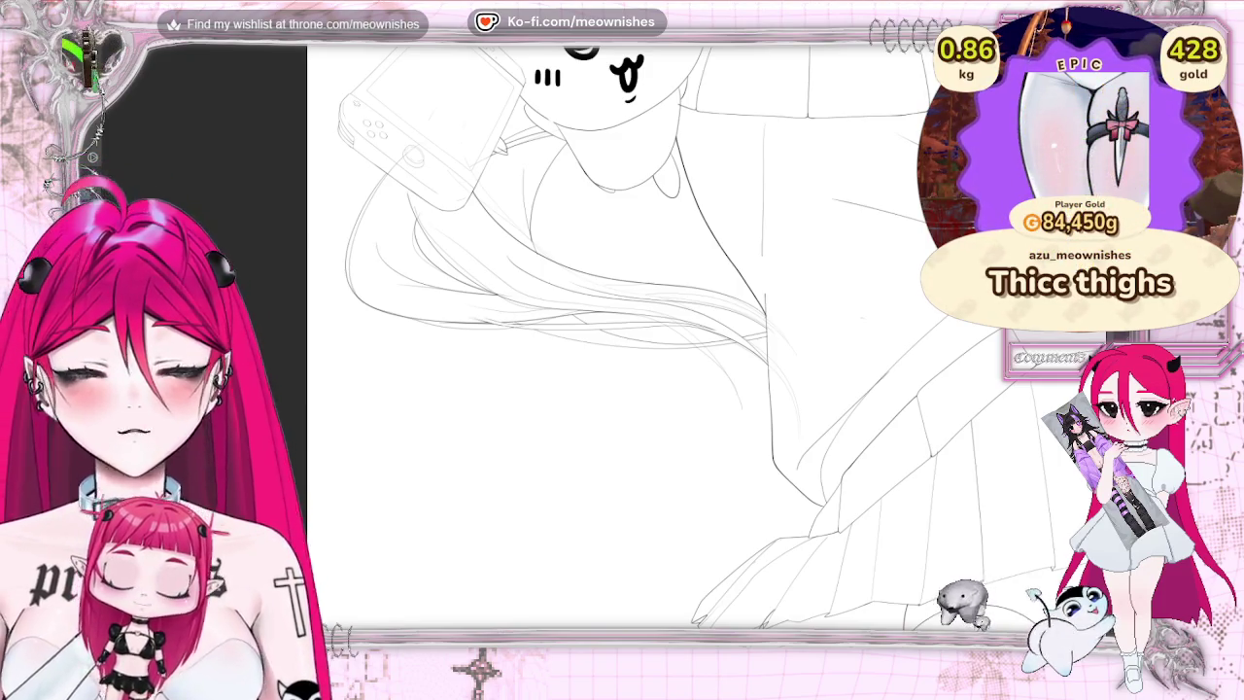
- Compare mirrored and normal views of the whole line art while zooming, leaving it mirrored
{"action": "key", "text": "m"}
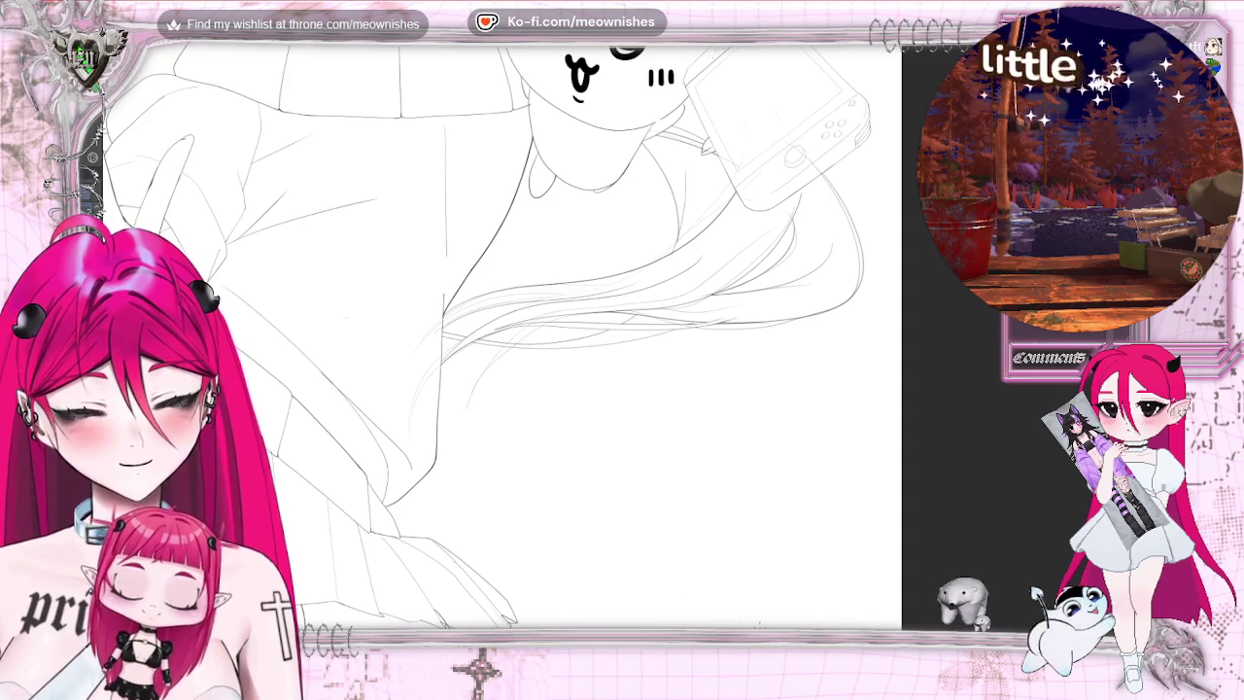
{"action": "scroll", "coordinate": [584, 341], "scroll_direction": "up", "scroll_amount": 3}
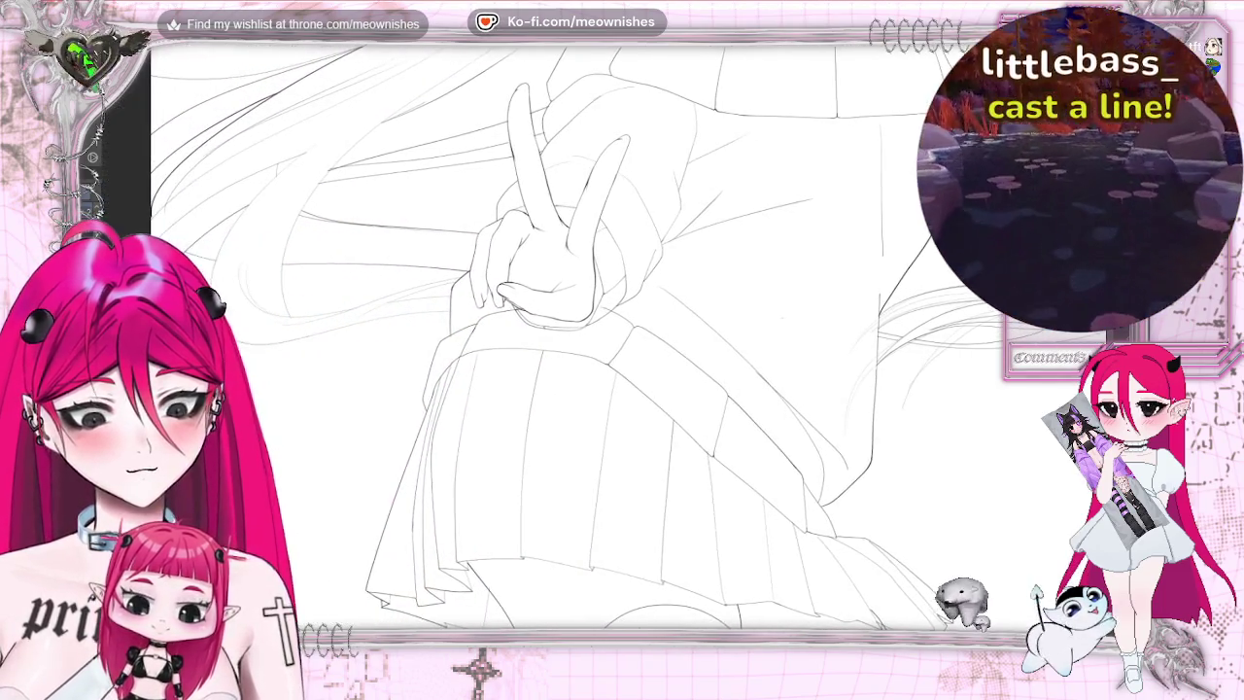
{"action": "scroll", "coordinate": [584, 340], "scroll_direction": "down", "scroll_amount": 2}
{"action": "scroll", "coordinate": [583, 340], "scroll_direction": "down", "scroll_amount": 2}
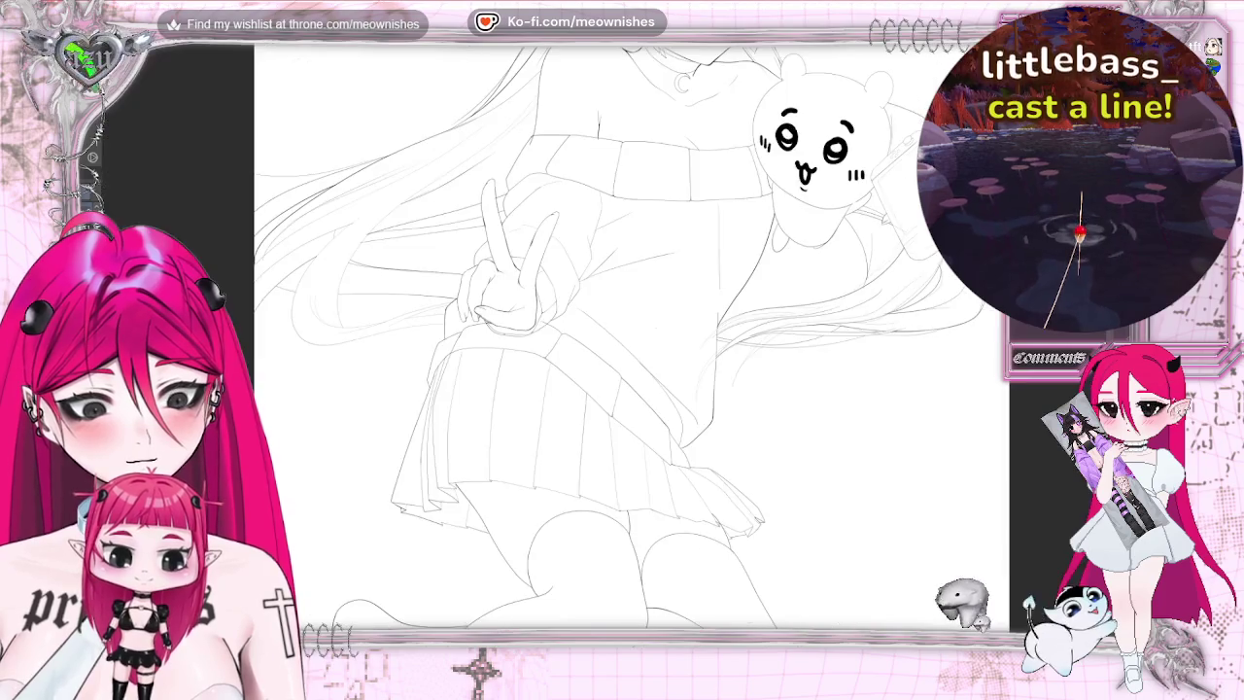
{"action": "scroll", "coordinate": [622, 340], "scroll_direction": "down", "scroll_amount": 3}
{"action": "scroll", "coordinate": [623, 341], "scroll_direction": "up", "scroll_amount": 1}
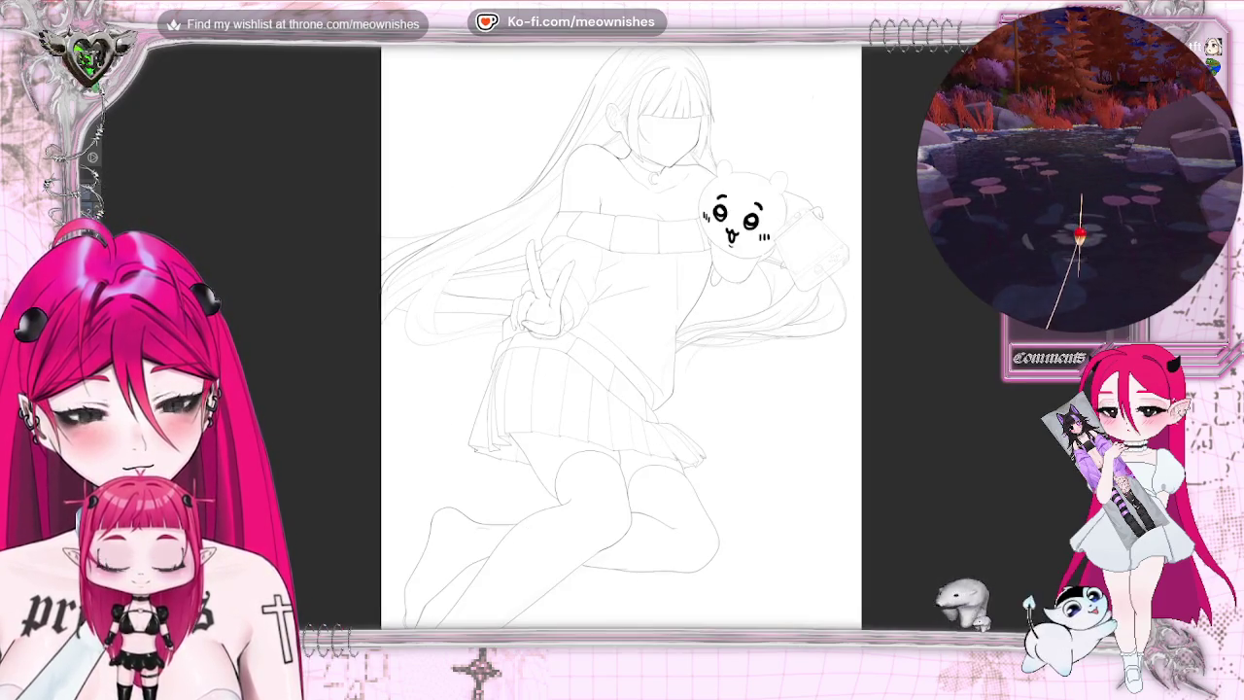
{"action": "key", "text": "h"}
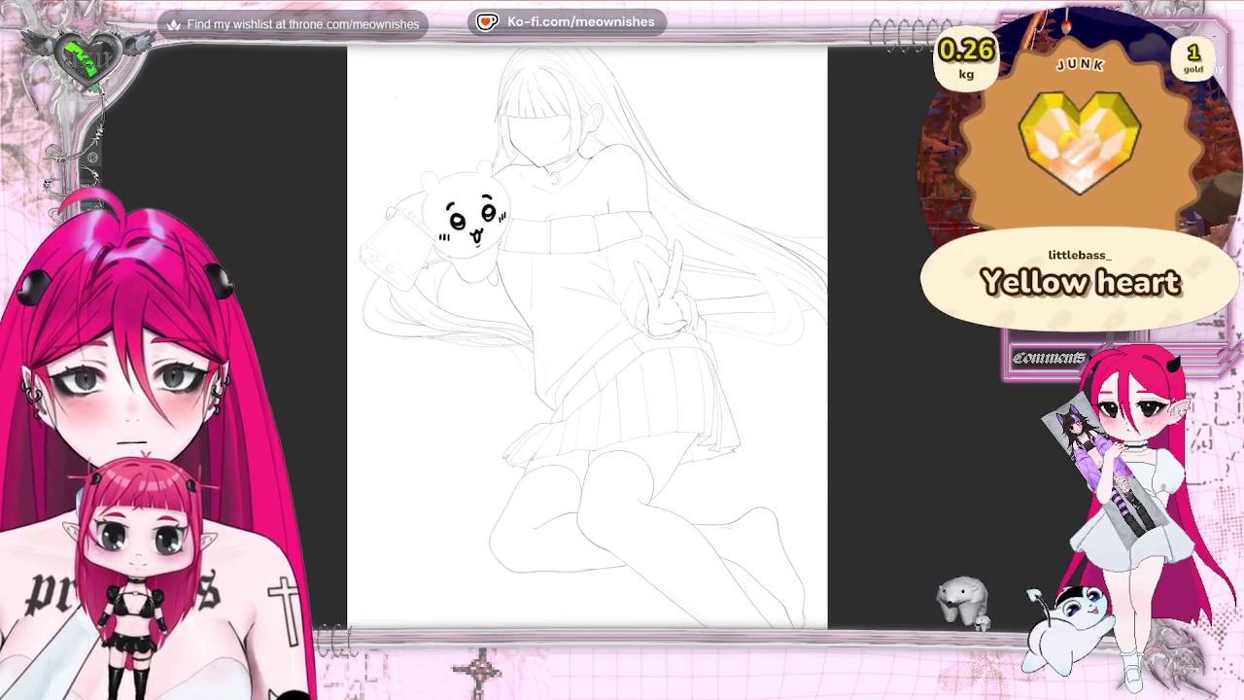
{"action": "key", "text": "h"}
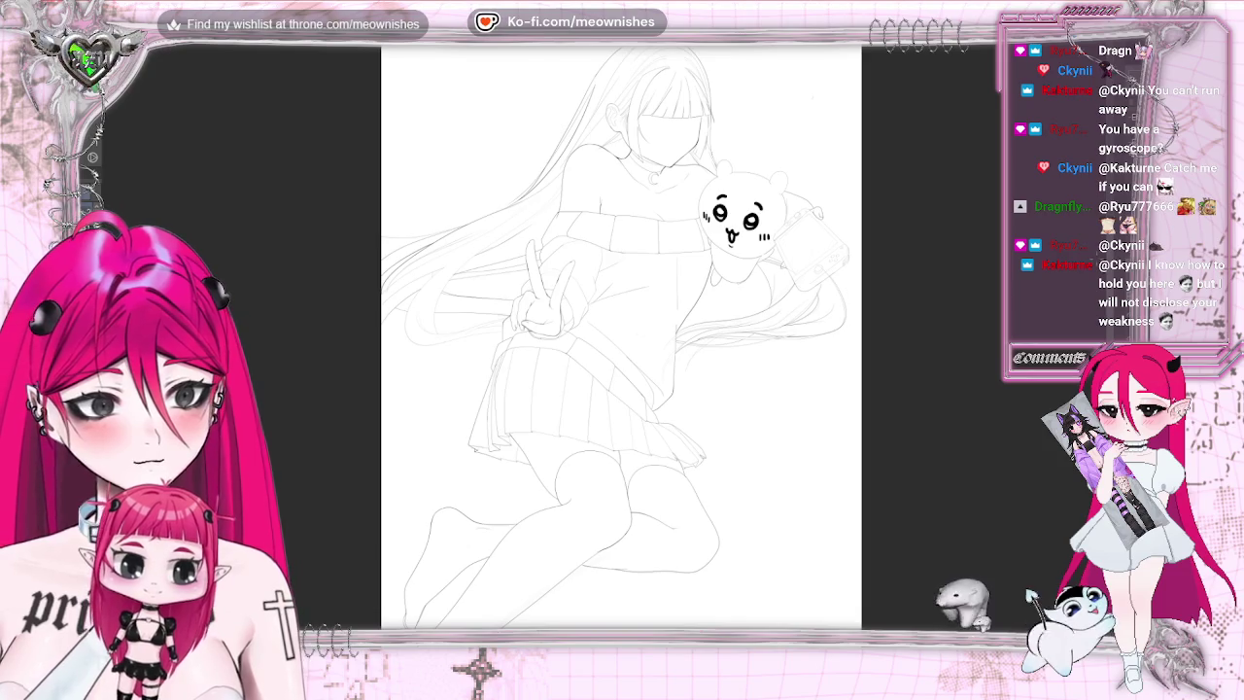
{"action": "scroll", "coordinate": [621, 389], "scroll_direction": "up", "scroll_amount": 3}
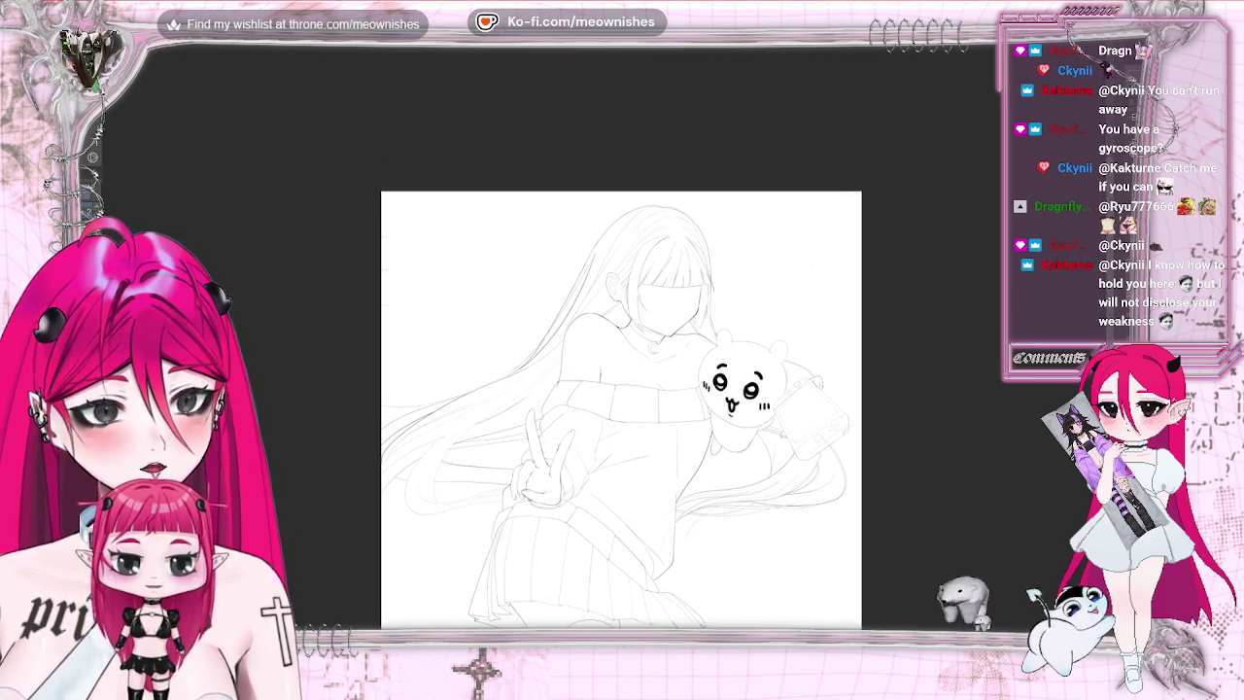
{"action": "scroll", "coordinate": [695, 369], "scroll_direction": "up", "scroll_amount": 3}
{"action": "scroll", "coordinate": [622, 350], "scroll_direction": "up", "scroll_amount": 1}
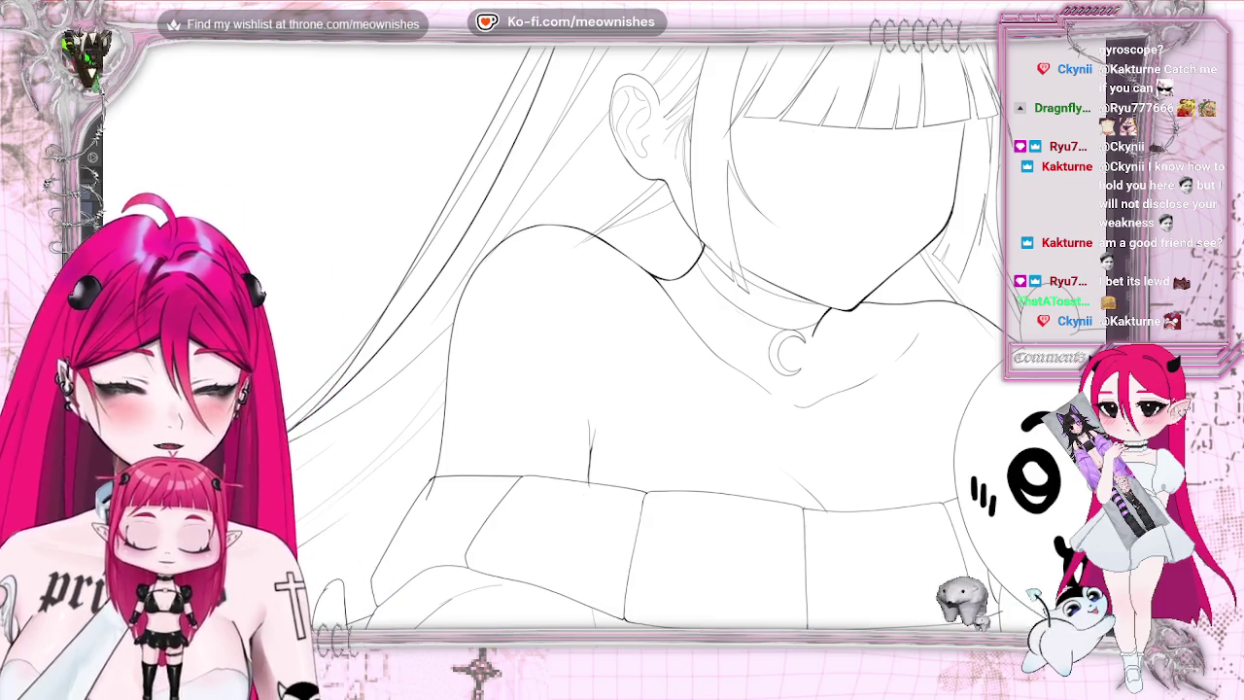
- Undo the stray hair line over the shoulder and pan the view to redraw it
{"action": "key", "text": "ctrl+z"}
{"action": "key", "text": "ctrl+z"}
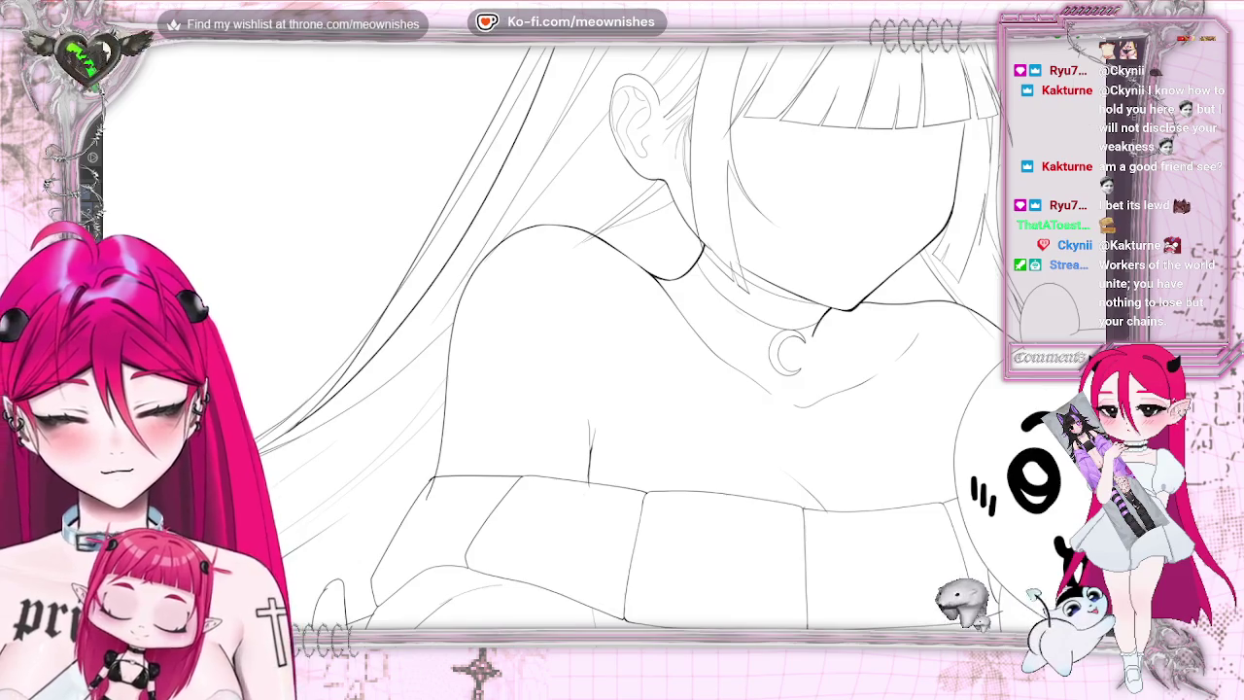
{"action": "scroll", "coordinate": [642, 340], "scroll_direction": "left", "scroll_amount": 5}
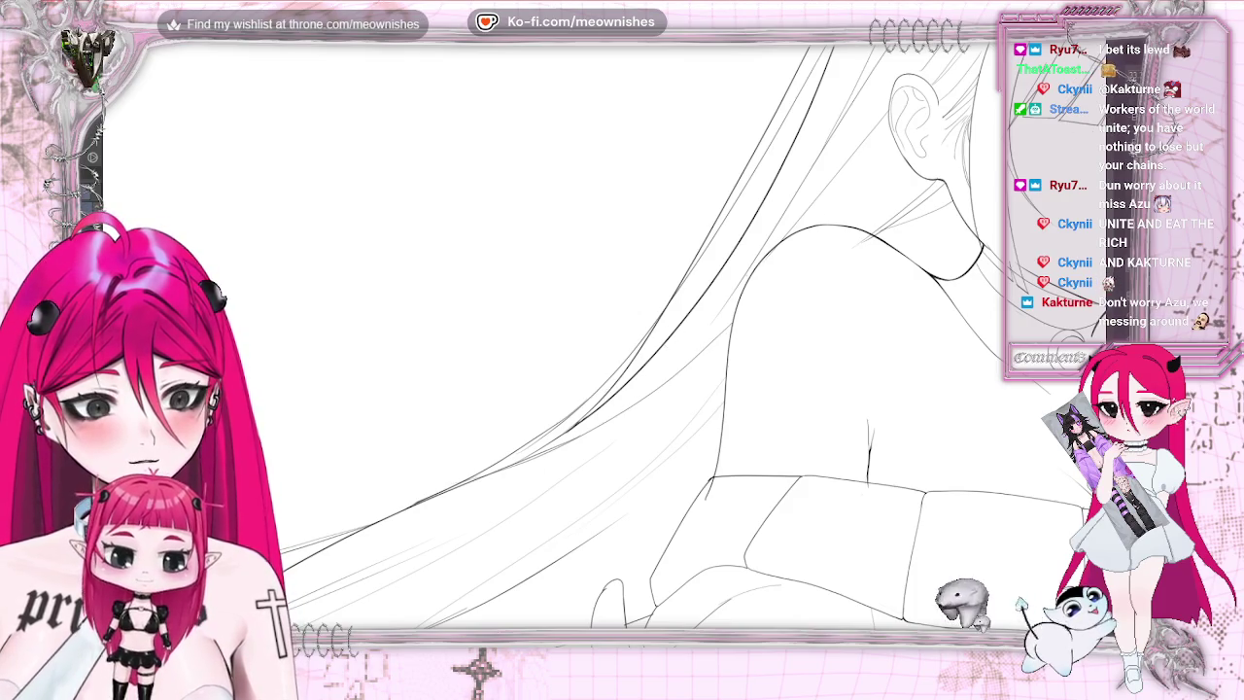
{"action": "scroll", "coordinate": [622, 331], "scroll_direction": "down", "scroll_amount": 5}
- Pan and fit the page to bring the bear plush and console into view, then mirror to check
{"action": "scroll", "coordinate": [623, 330], "scroll_direction": "up", "scroll_amount": 5}
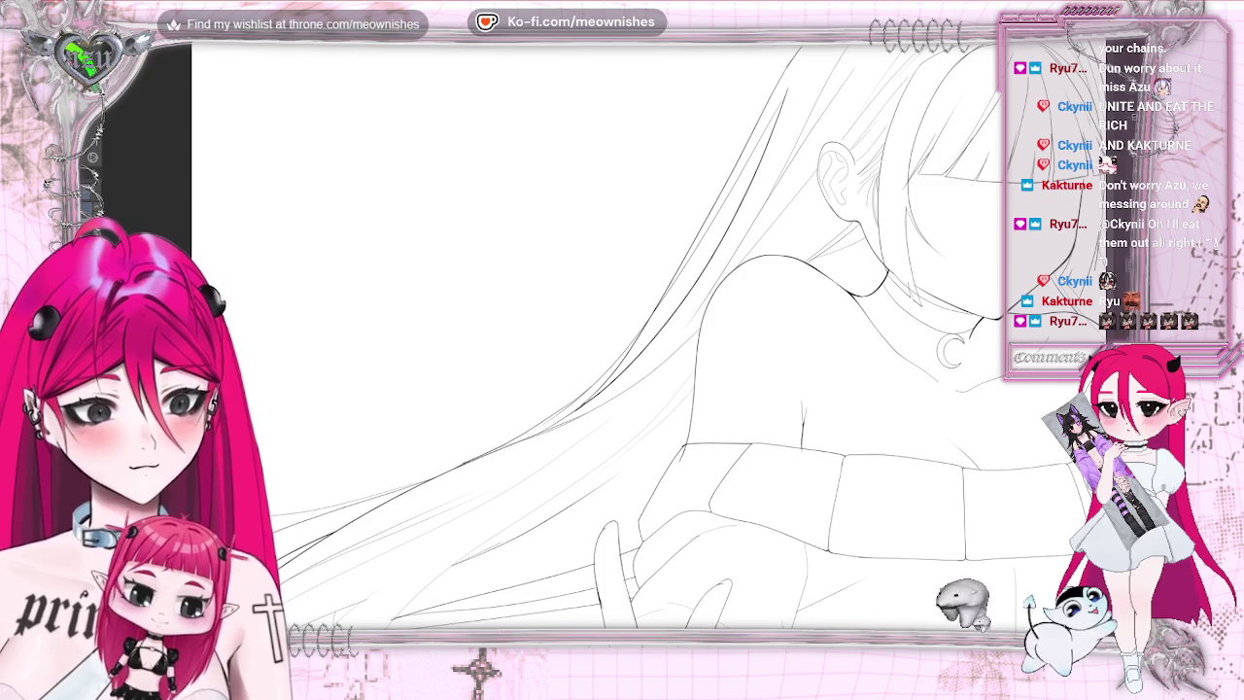
{"action": "key", "text": "Tab"}
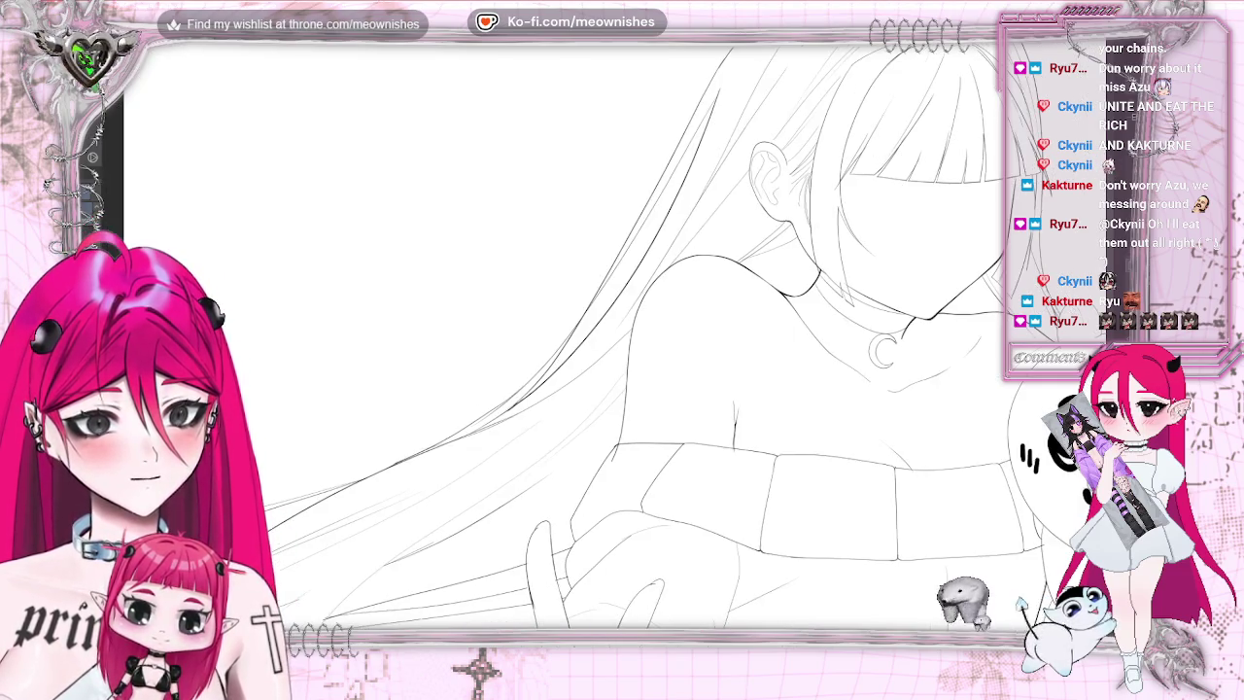
{"action": "key", "text": "ctrl+0"}
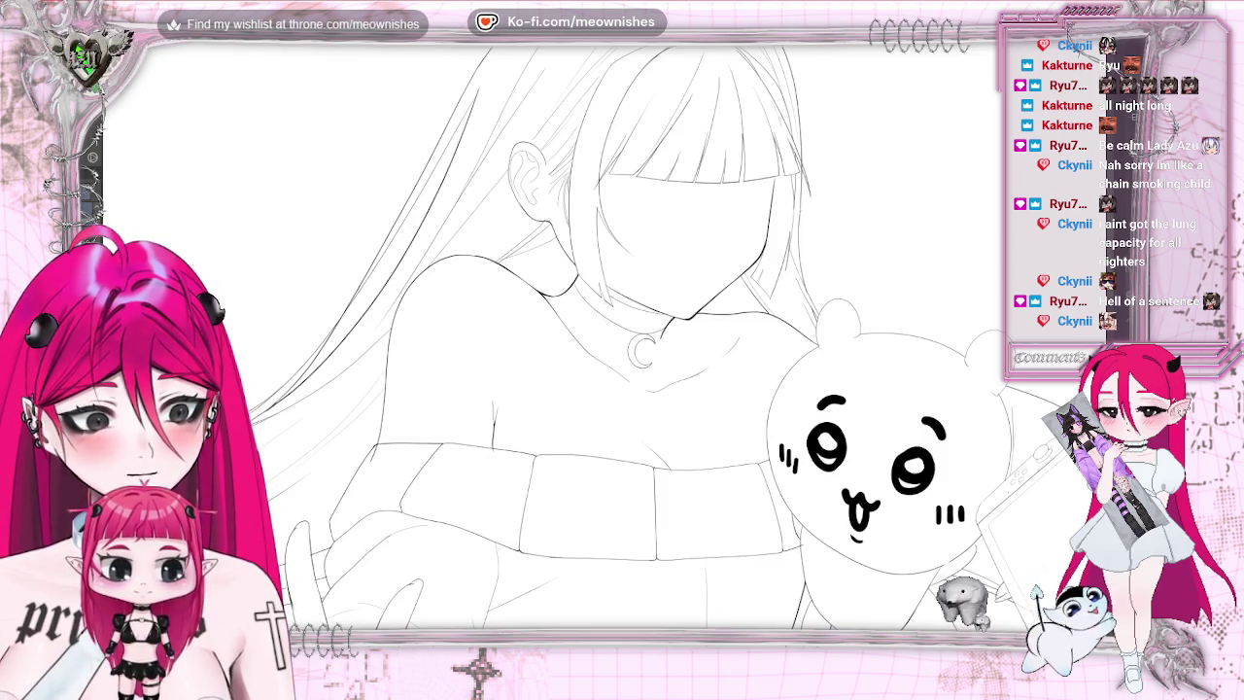
{"action": "key", "text": "h"}
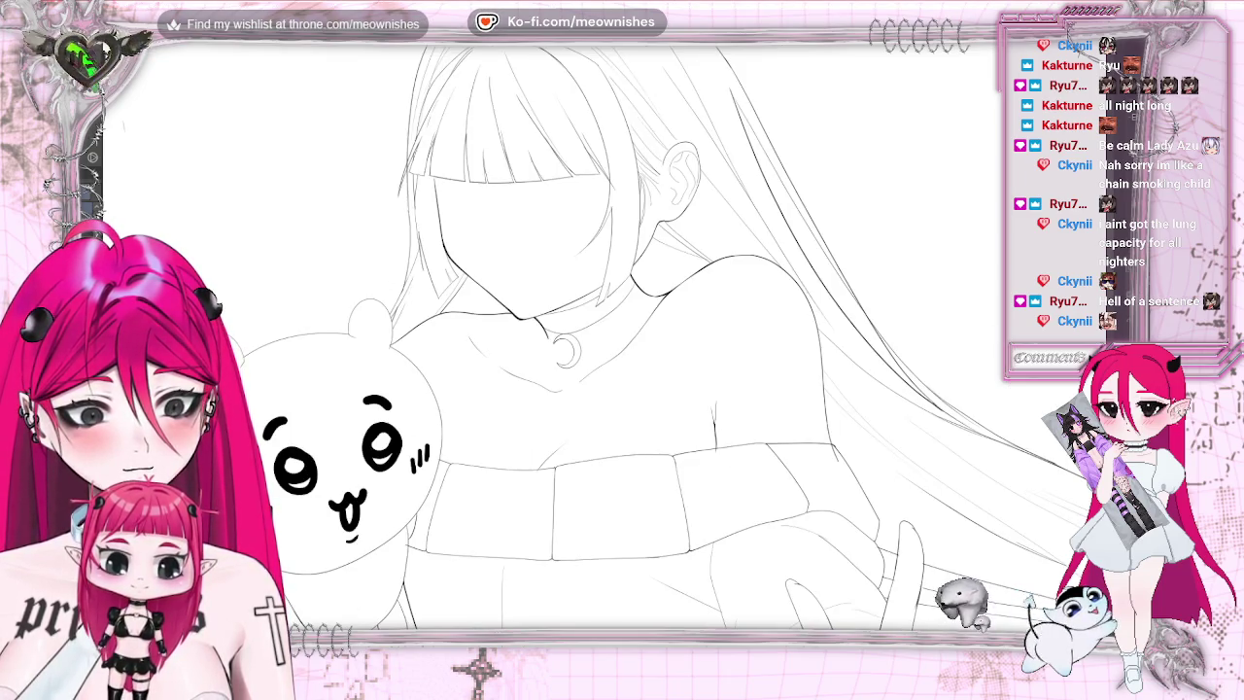
- Restore the normal view, fit the page, and zoom on the neck and crescent pendant
{"action": "key", "text": "h"}
{"action": "key", "text": "ctrl+0"}
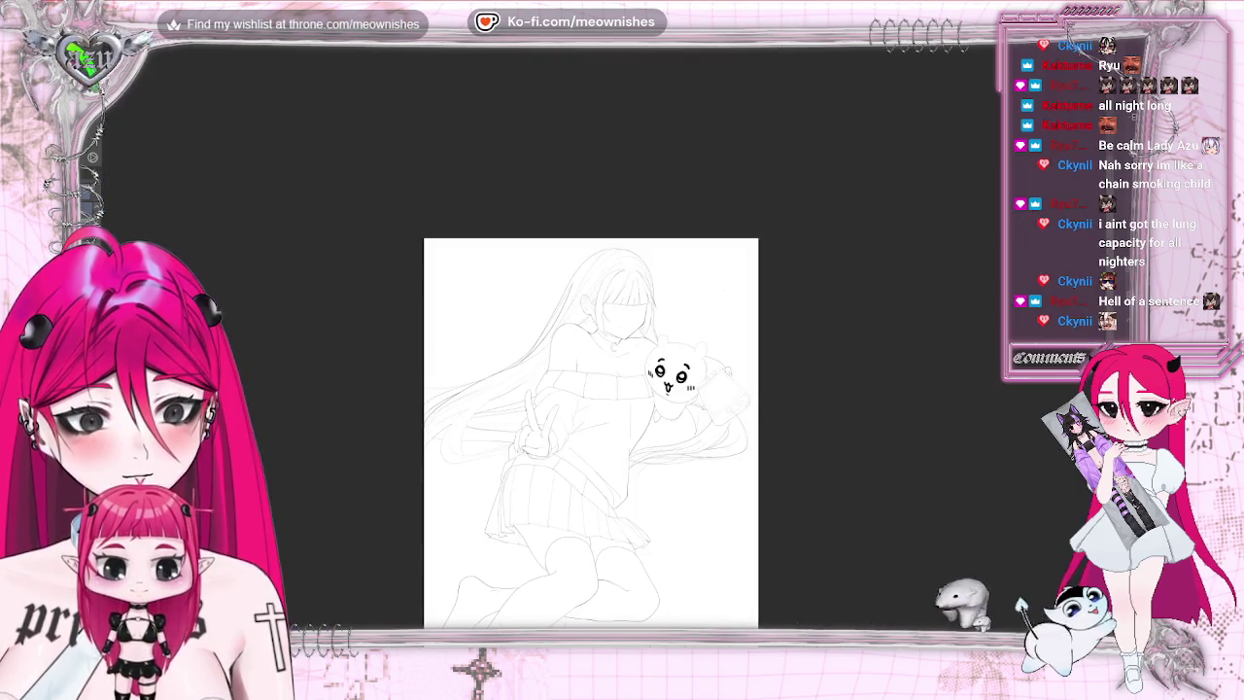
{"action": "key", "text": "ctrl+alt+0"}
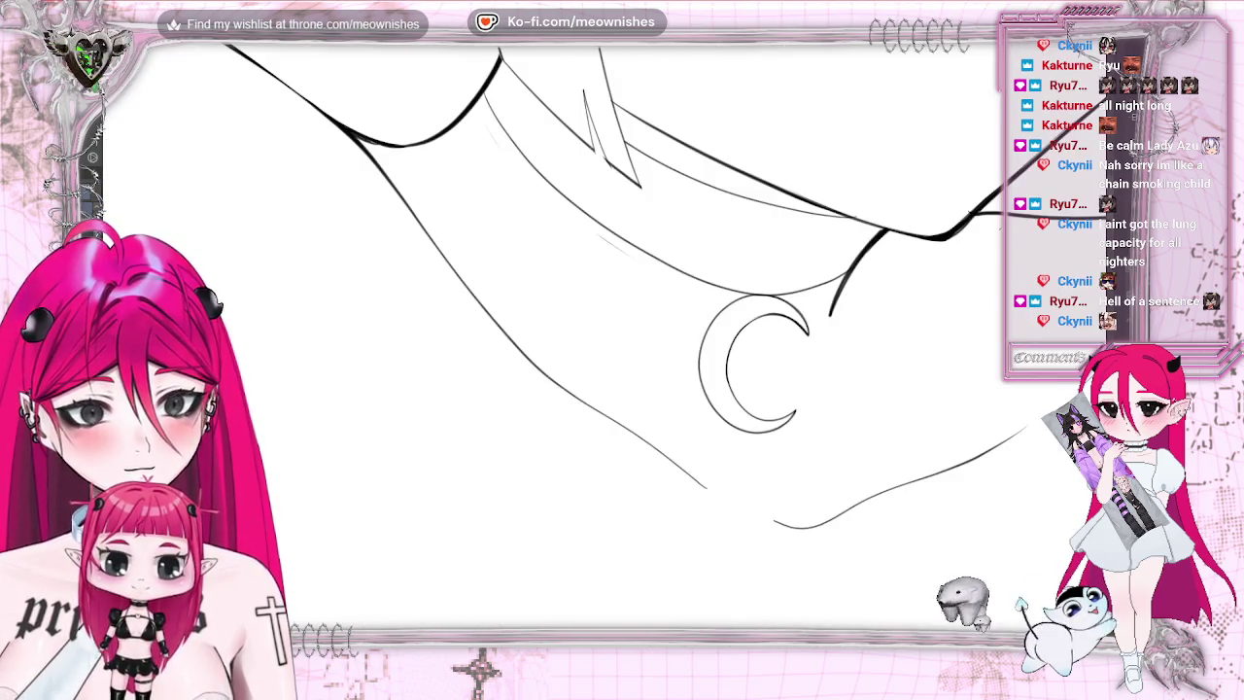
{"action": "key", "text": "ctrl+minus"}
{"action": "key", "text": "ctrl+minus"}
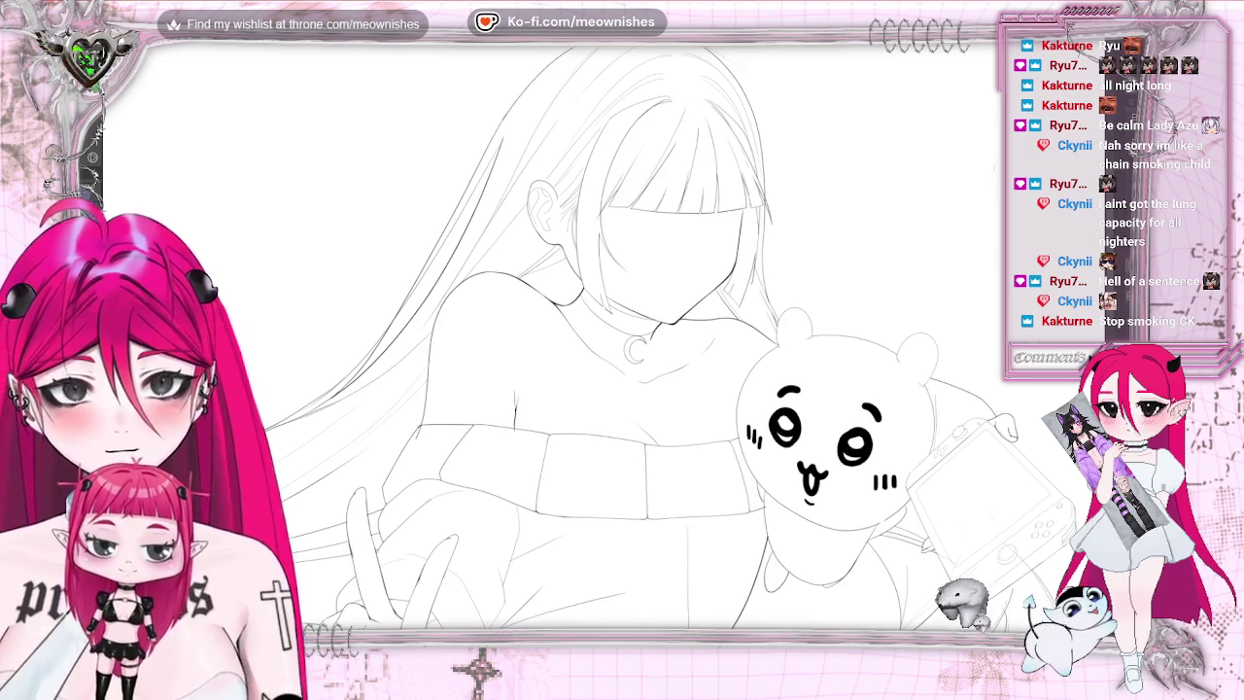
- Mirror the view, zoom in on the face and collar, and undo the latest hair strand strokes
{"action": "key", "text": "h"}
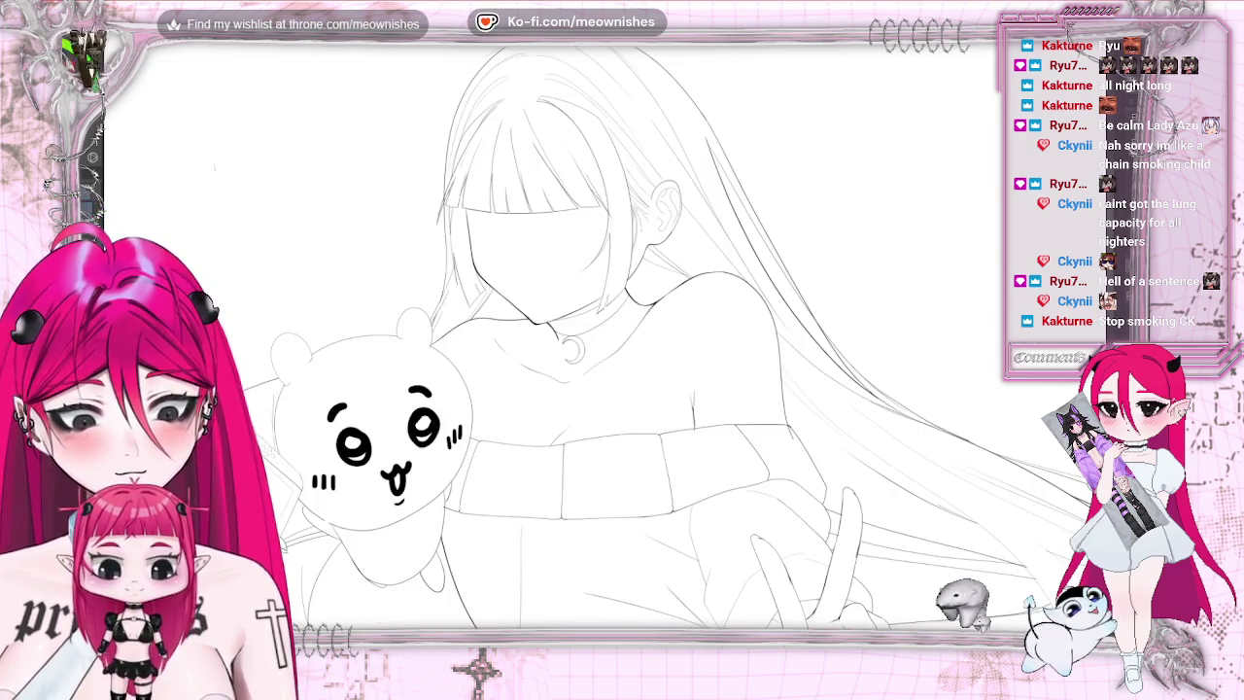
{"action": "key", "text": "ctrl+plus"}
{"action": "key", "text": "ctrl+plus"}
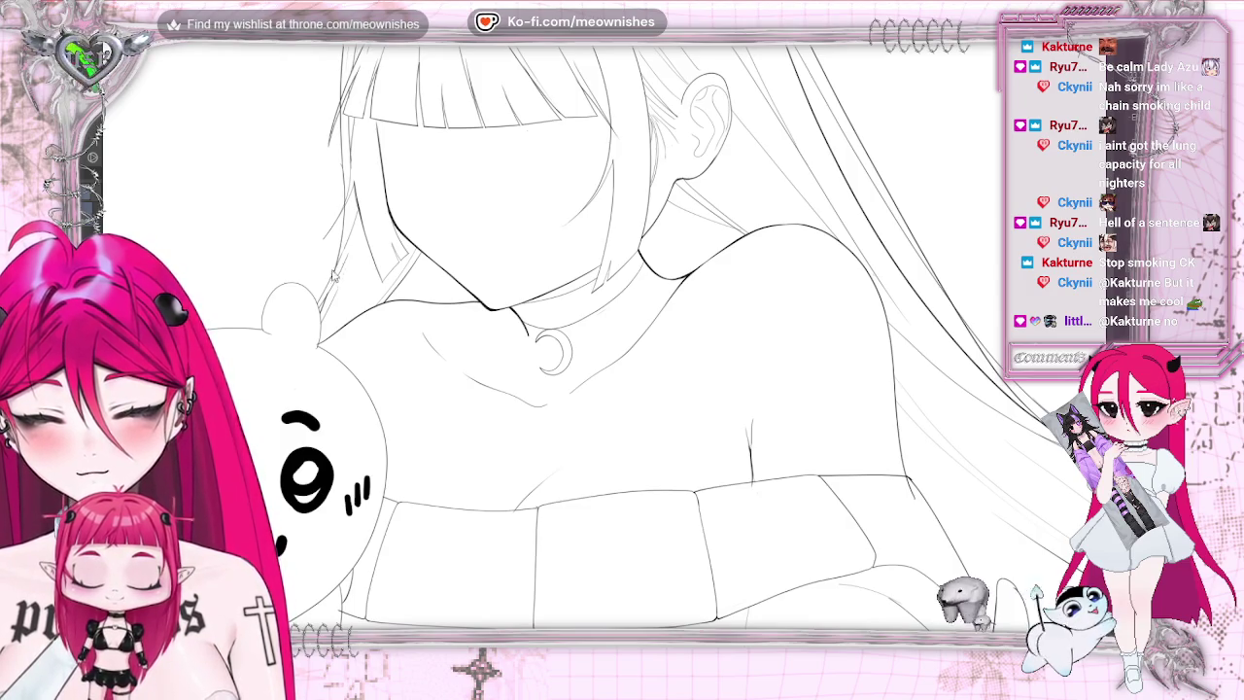
{"action": "key", "text": "ctrl+z"}
{"action": "key", "text": "ctrl+y"}
{"action": "key", "text": "ctrl+z"}
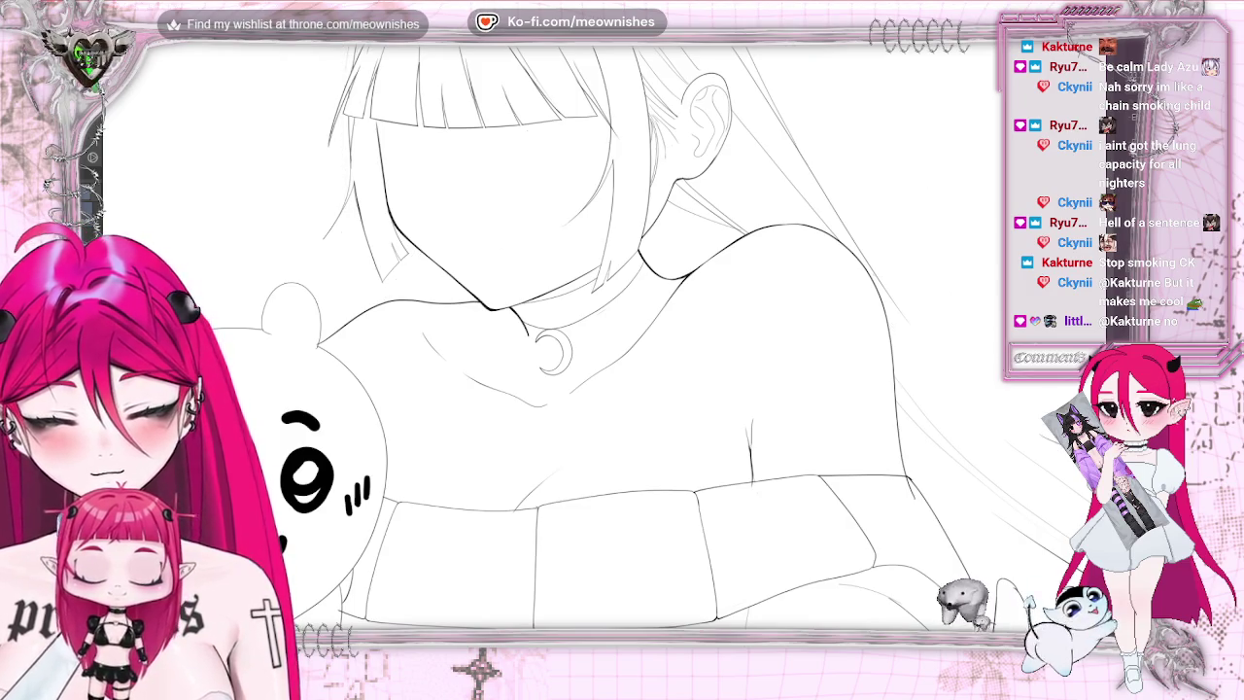
{"action": "key", "text": "ctrl+y"}
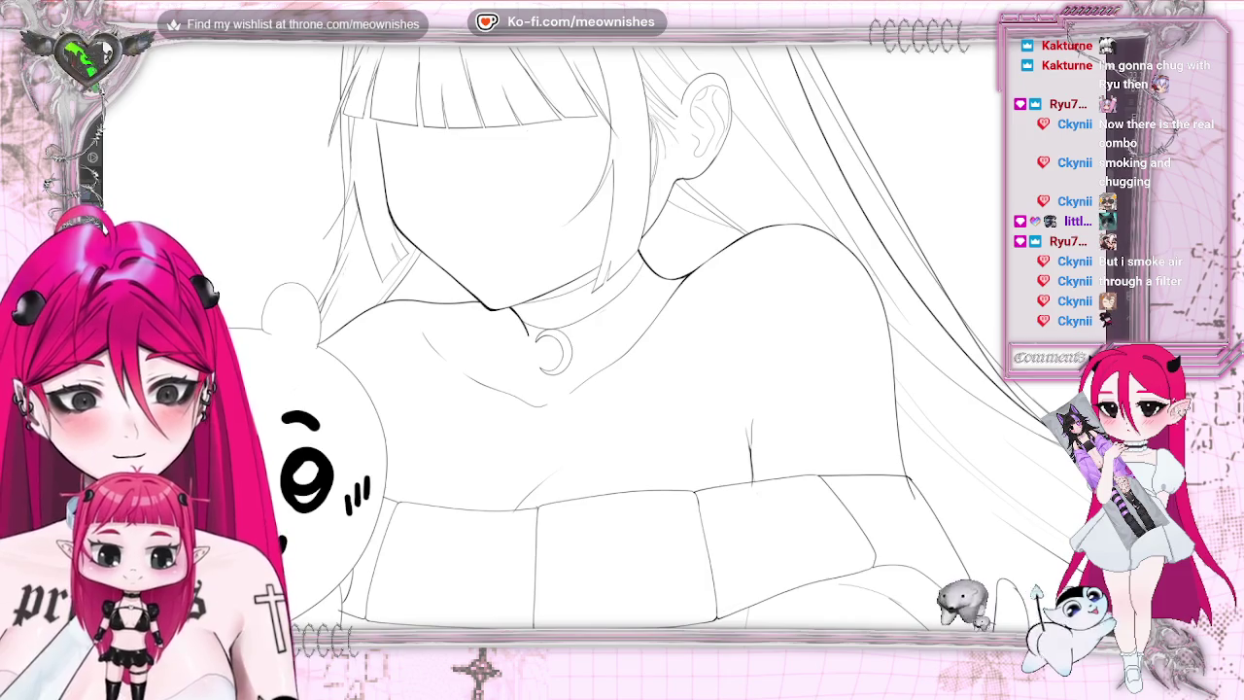
{"action": "scroll", "coordinate": [583, 389], "scroll_direction": "down", "scroll_amount": 3}
- Unmirror the canvas with the H shortcut and frame the girl from head to pleated skirt
{"action": "scroll", "coordinate": [583, 389], "scroll_direction": "down", "scroll_amount": 3}
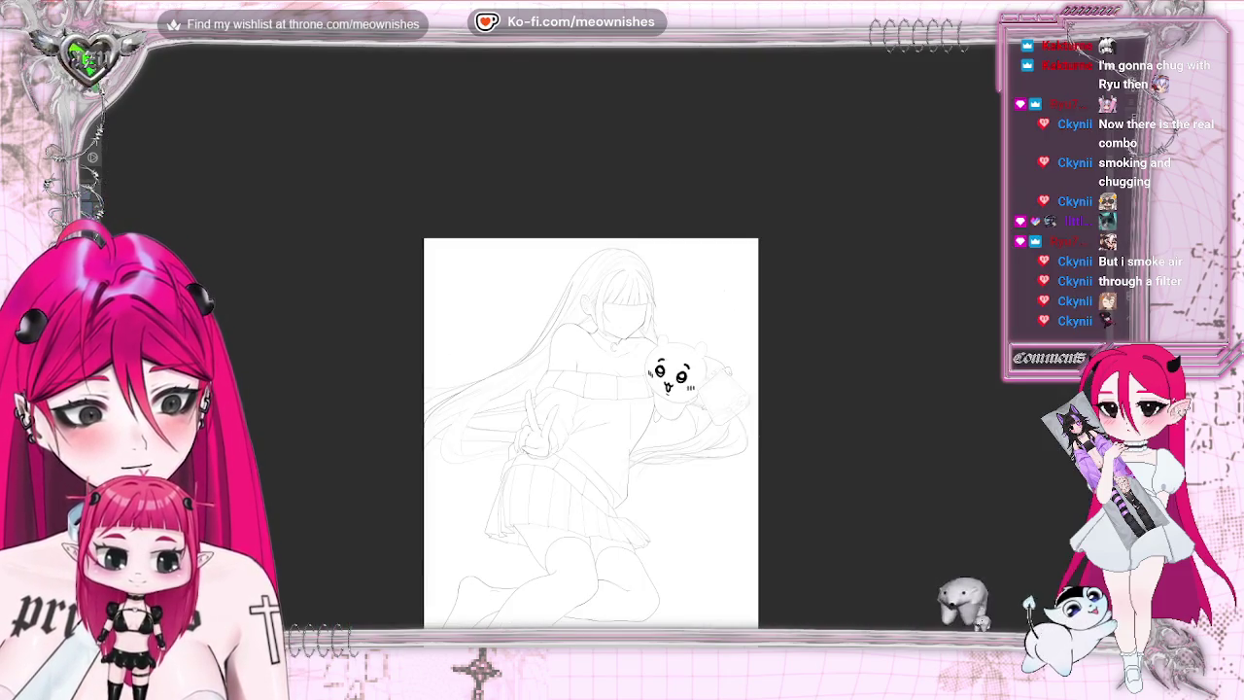
{"action": "scroll", "coordinate": [591, 418], "scroll_direction": "down", "scroll_amount": 3}
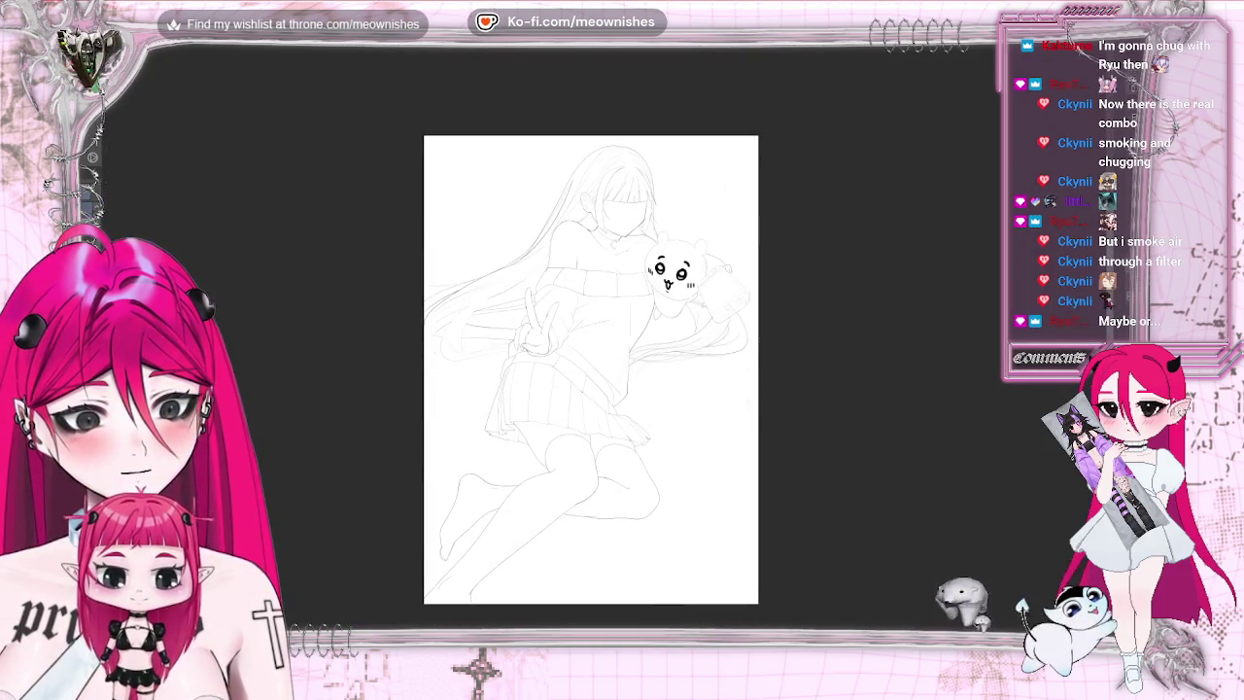
{"action": "scroll", "coordinate": [591, 364], "scroll_direction": "down", "scroll_amount": 2}
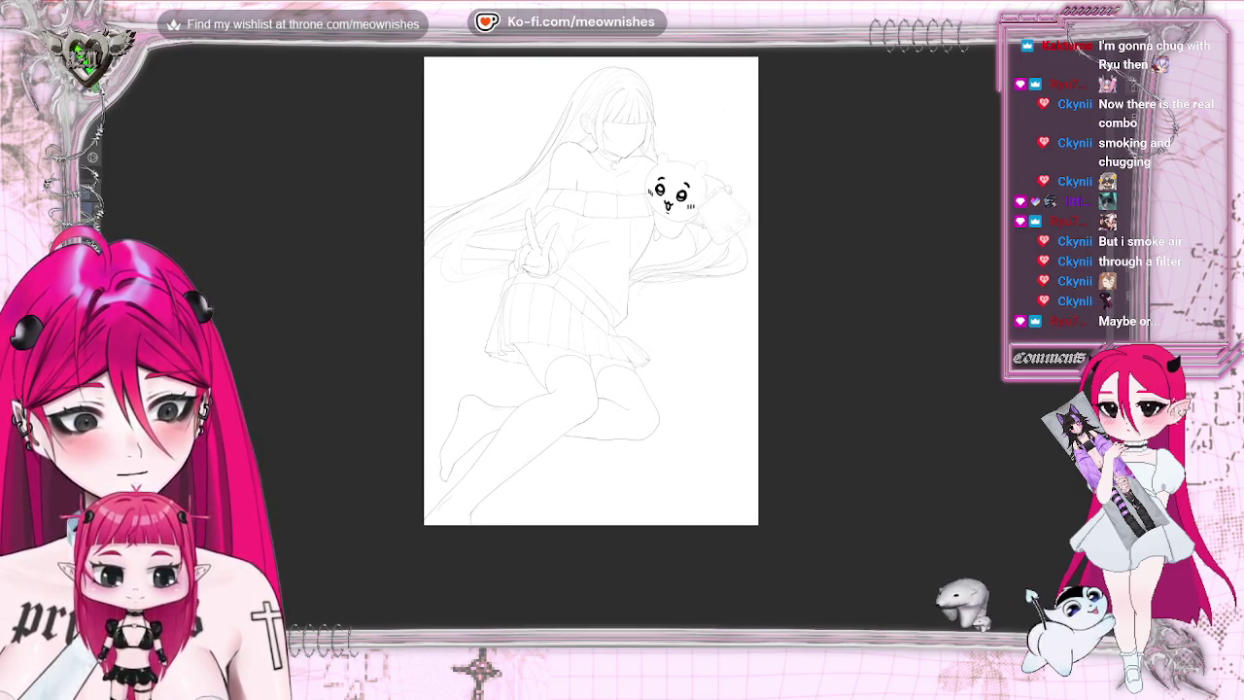
{"action": "key", "text": "h"}
{"action": "key", "text": "h"}
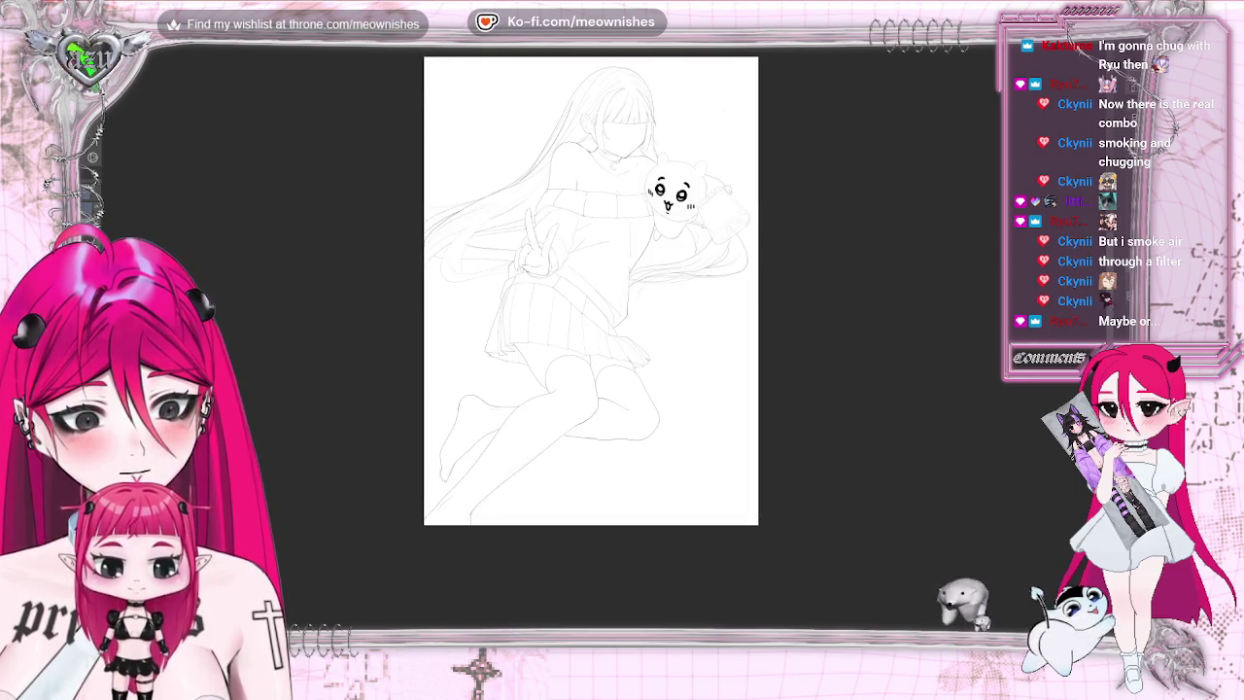
{"action": "scroll", "coordinate": [603, 316], "scroll_direction": "up", "scroll_amount": 3}
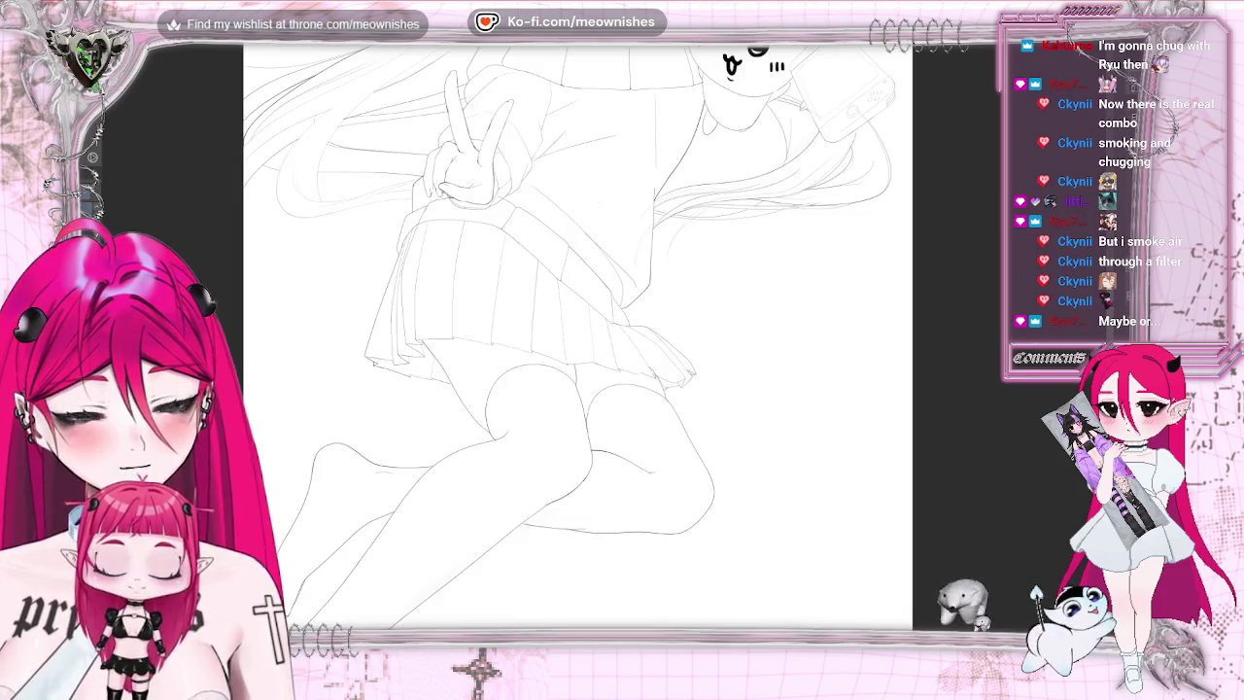
{"action": "scroll", "coordinate": [578, 335], "scroll_direction": "down", "scroll_amount": 3}
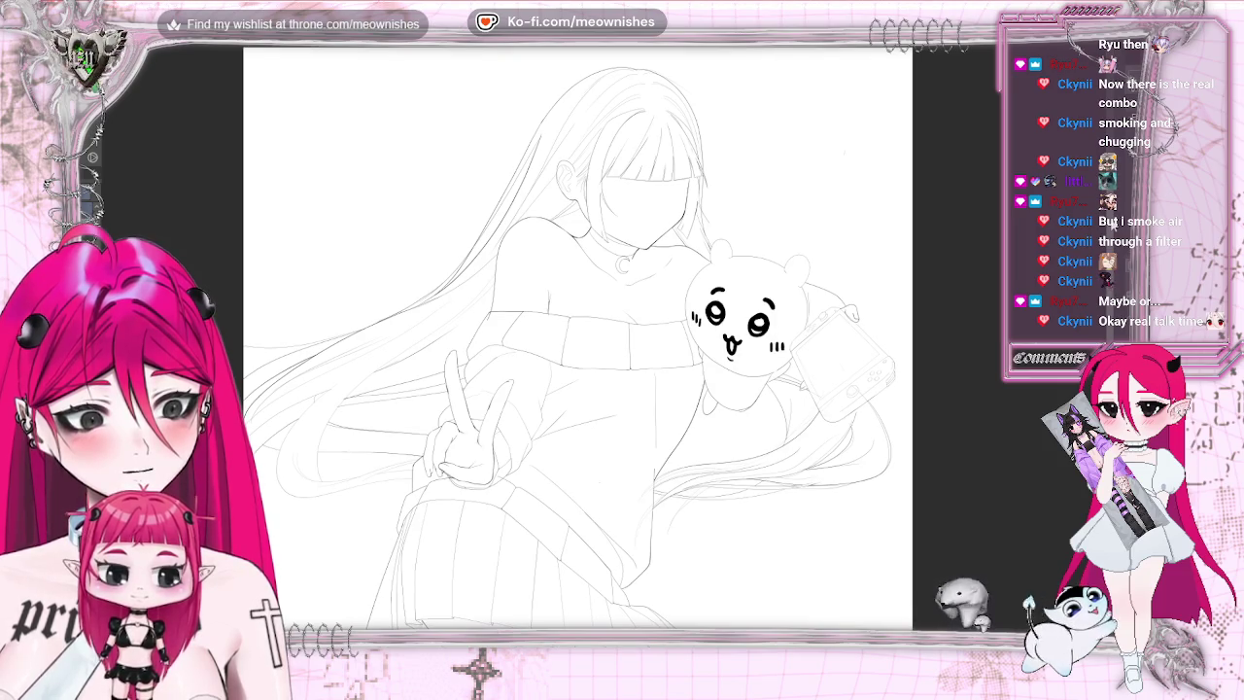
{"action": "scroll", "coordinate": [578, 336], "scroll_direction": "down", "scroll_amount": 3}
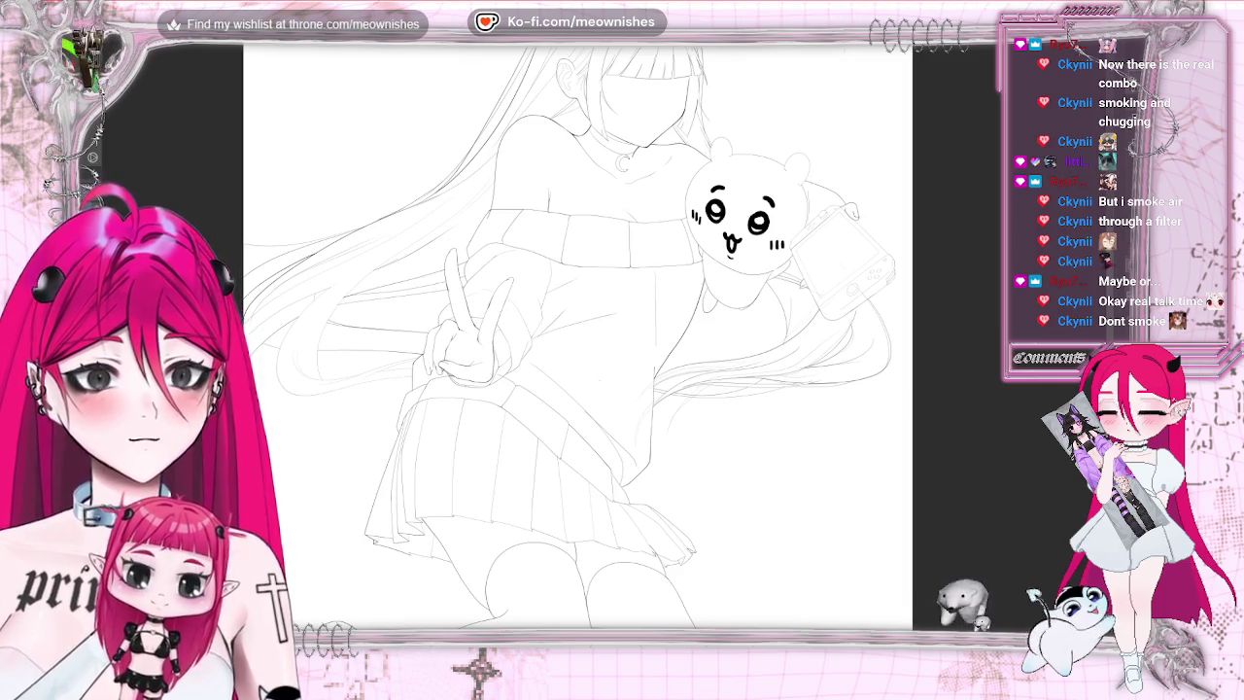
{"action": "scroll", "coordinate": [578, 336], "scroll_direction": "left", "scroll_amount": 3}
- Ink clean contours for the long hair strands sweeping above and around the peace-sign hand
{"action": "scroll", "coordinate": [578, 335], "scroll_direction": "left", "scroll_amount": 2}
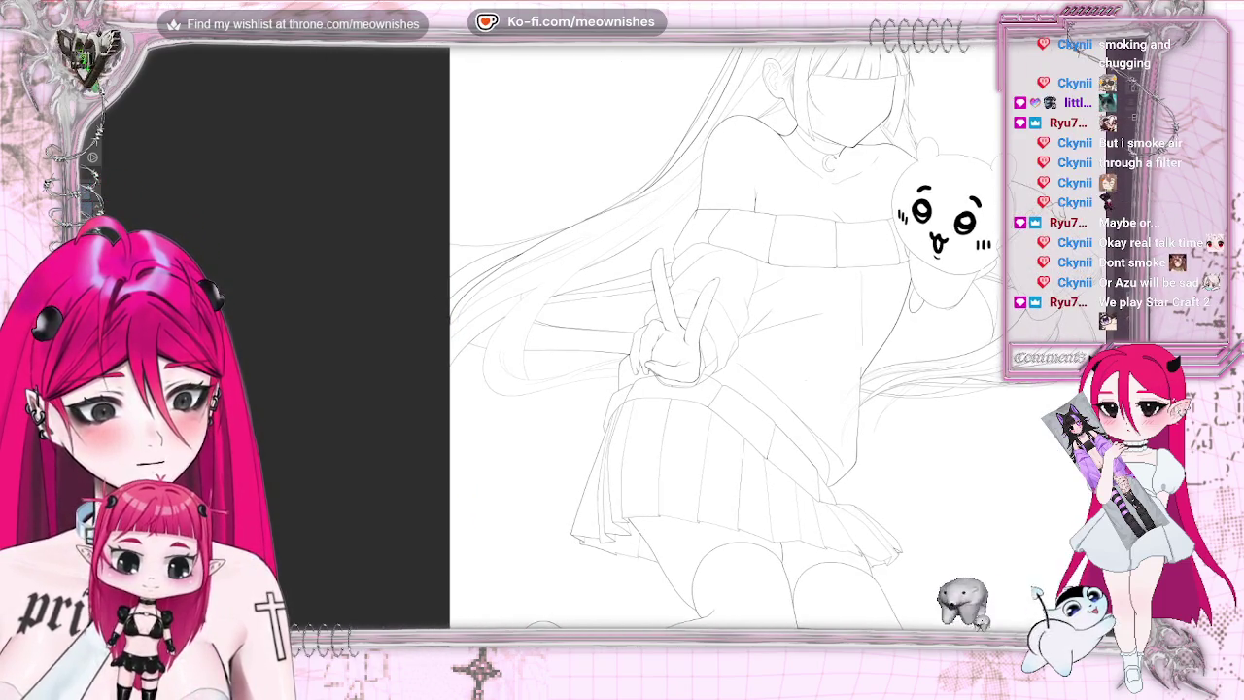
{"action": "scroll", "coordinate": [607, 364], "scroll_direction": "up", "scroll_amount": 5}
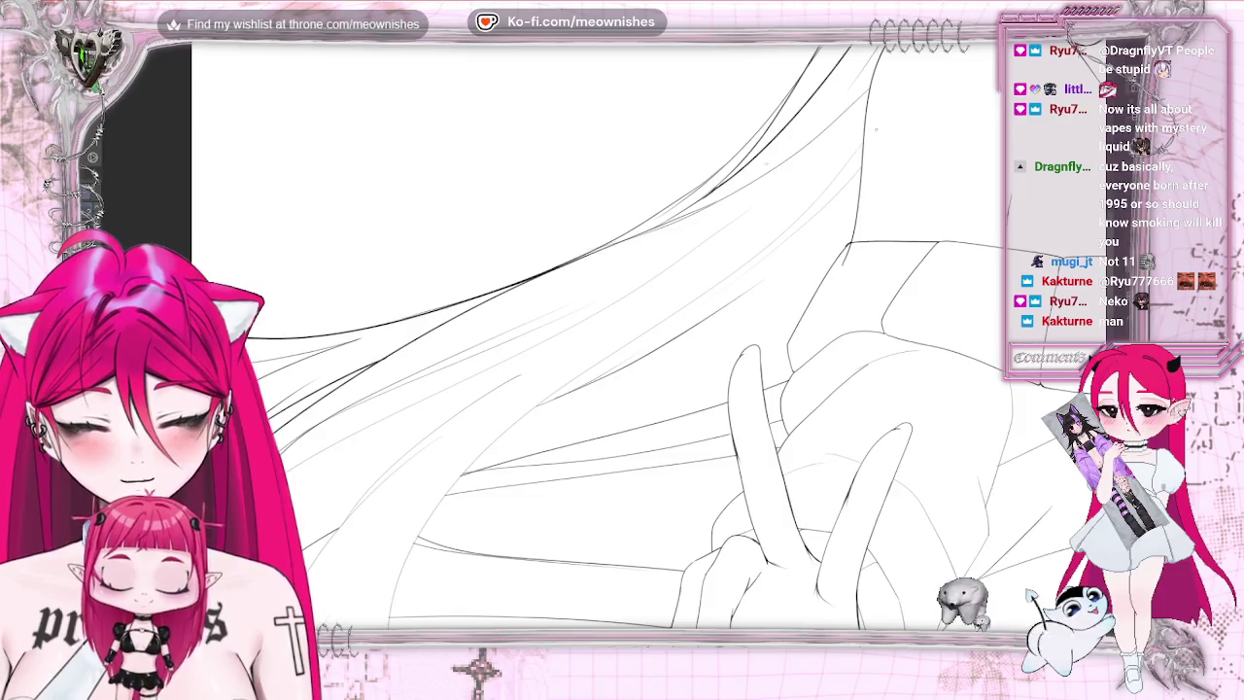
{"action": "scroll", "coordinate": [642, 336], "scroll_direction": "down", "scroll_amount": 1}
- Draw a new dark hair strand across the top left above the peace-sign hand
{"action": "scroll", "coordinate": [642, 335], "scroll_direction": "down", "scroll_amount": 1}
{"action": "scroll", "coordinate": [641, 335], "scroll_direction": "down", "scroll_amount": 1}
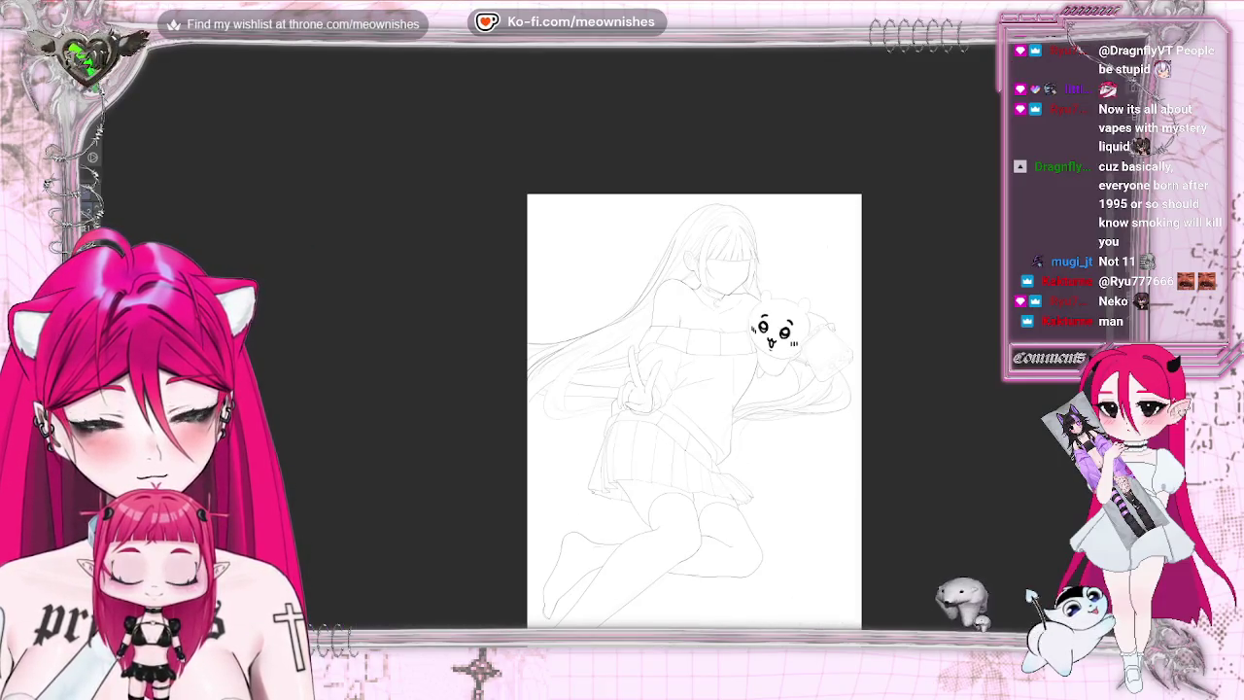
{"action": "scroll", "coordinate": [642, 336], "scroll_direction": "up", "scroll_amount": 2}
{"action": "scroll", "coordinate": [641, 336], "scroll_direction": "down", "scroll_amount": 5}
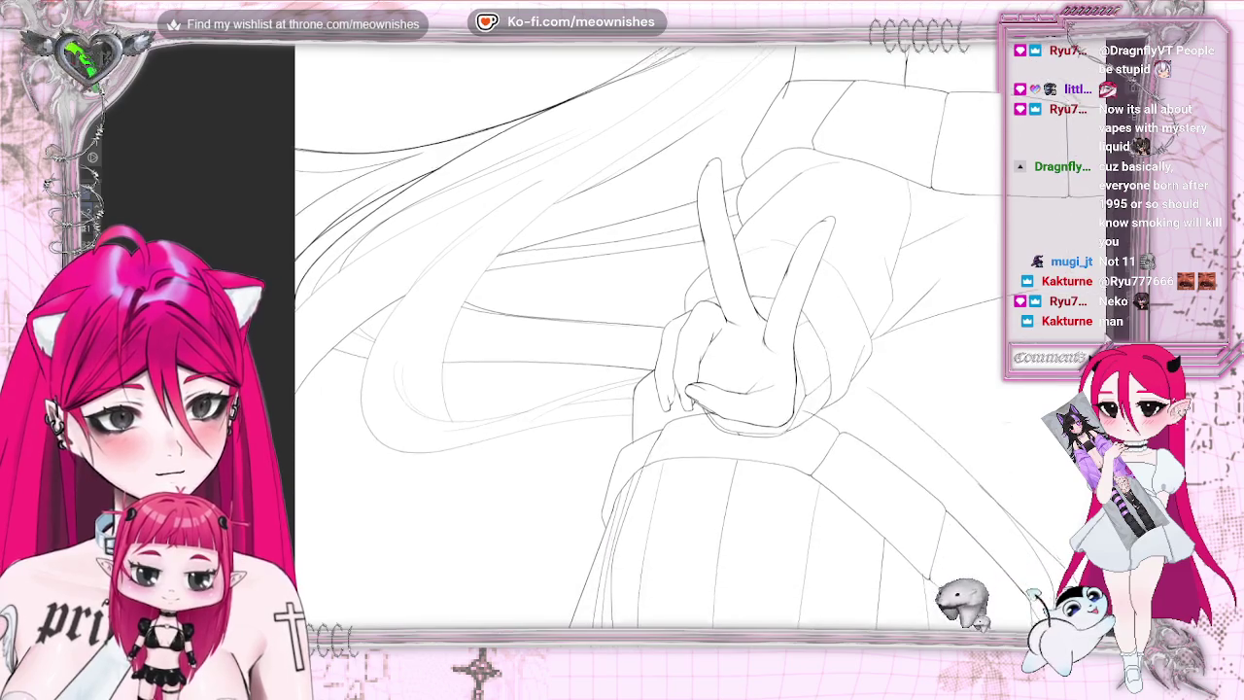
{"action": "left_click_drag", "start_coordinate": [296, 132], "coordinate": [583, 78]}
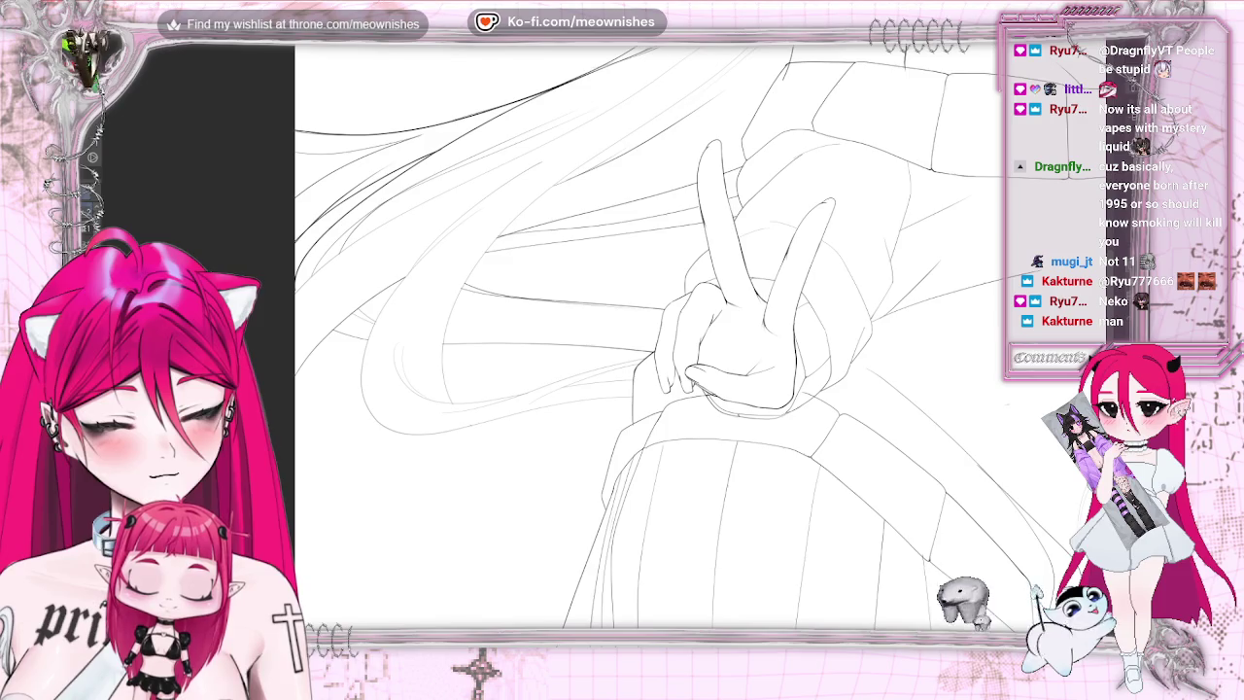
- Hide and restore the rough sketch lines to compare the inking against them
{"action": "key", "text": "ctrl+z"}
{"action": "key", "text": "ctrl+y"}
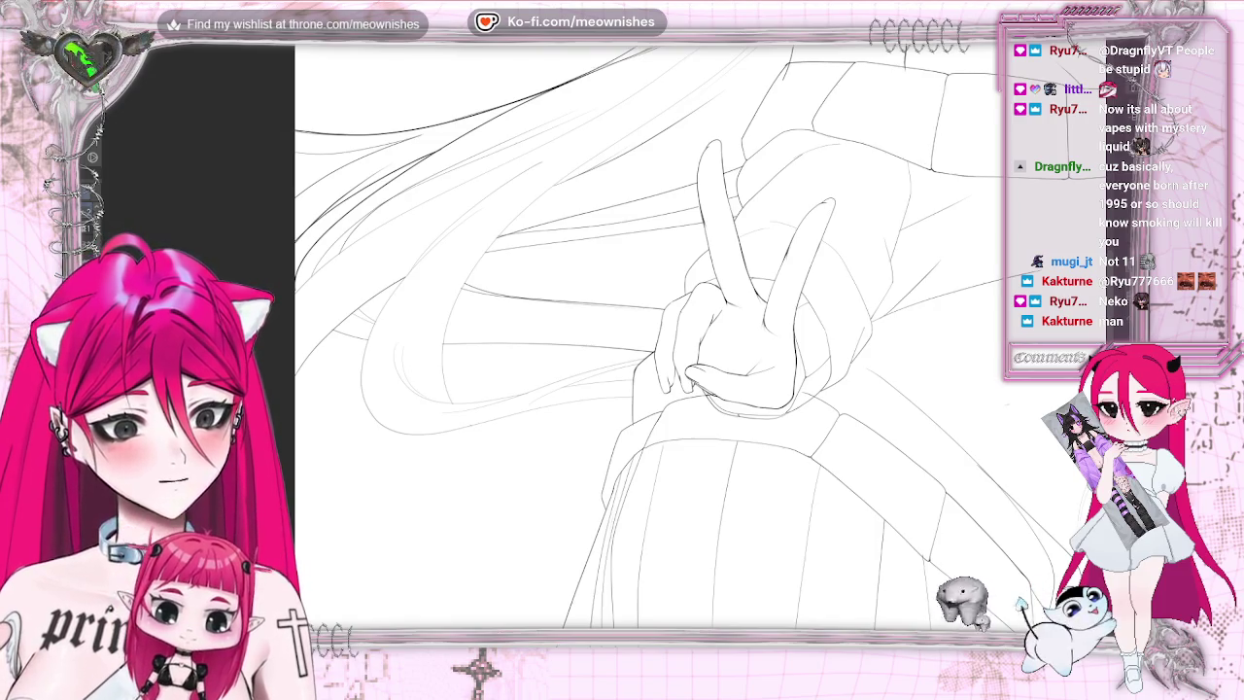
{"action": "scroll", "coordinate": [622, 335], "scroll_direction": "right", "scroll_amount": 5}
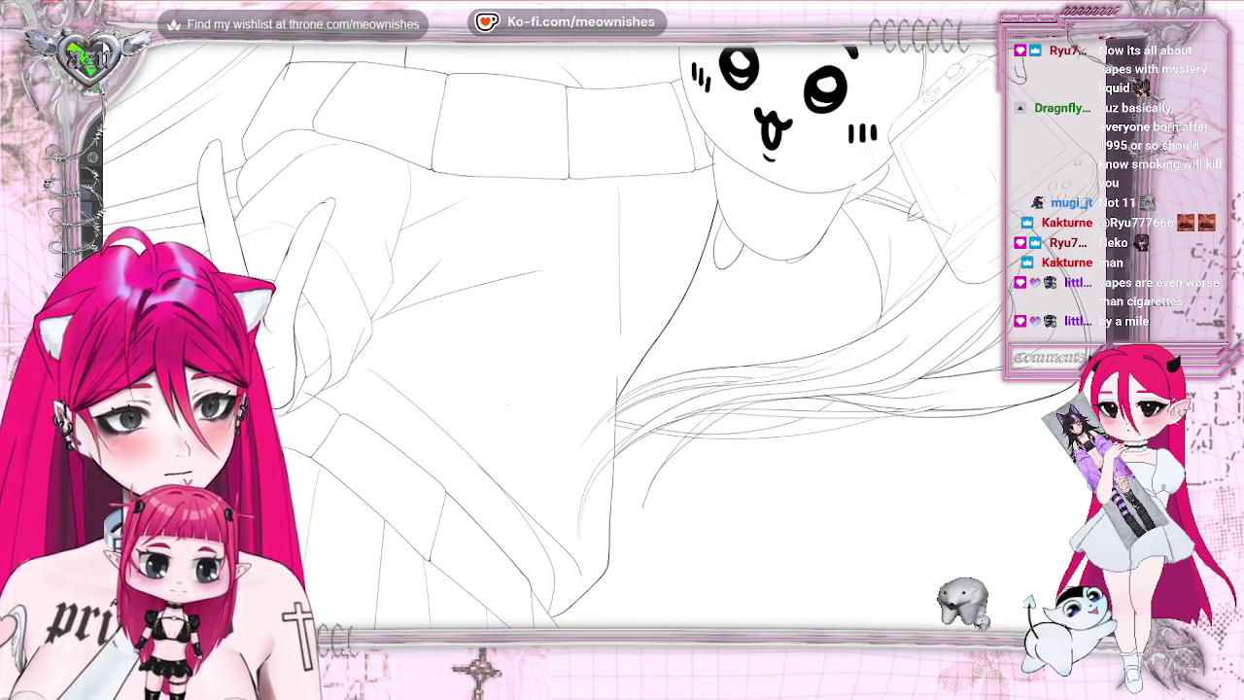
- Fit the entire drawing of the girl, console and bear plush in view with Ctrl+0
{"action": "key", "text": "ctrl+0"}
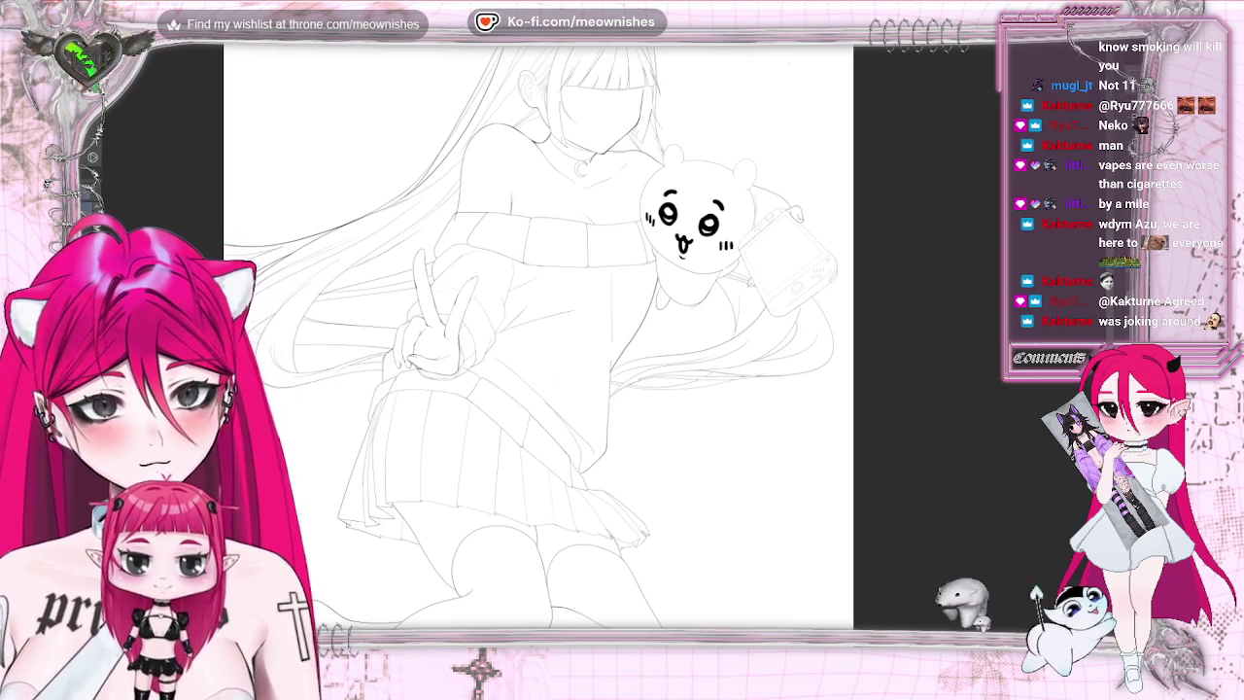
{"action": "key", "text": "h"}
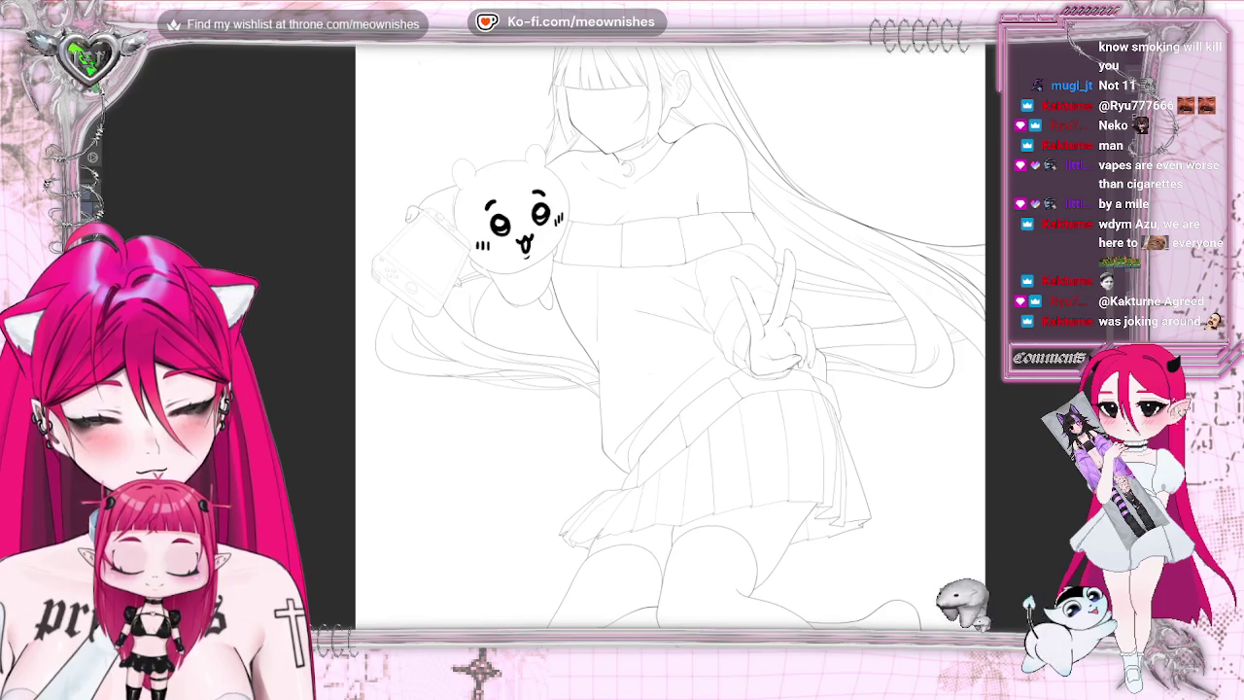
{"action": "key", "text": "h"}
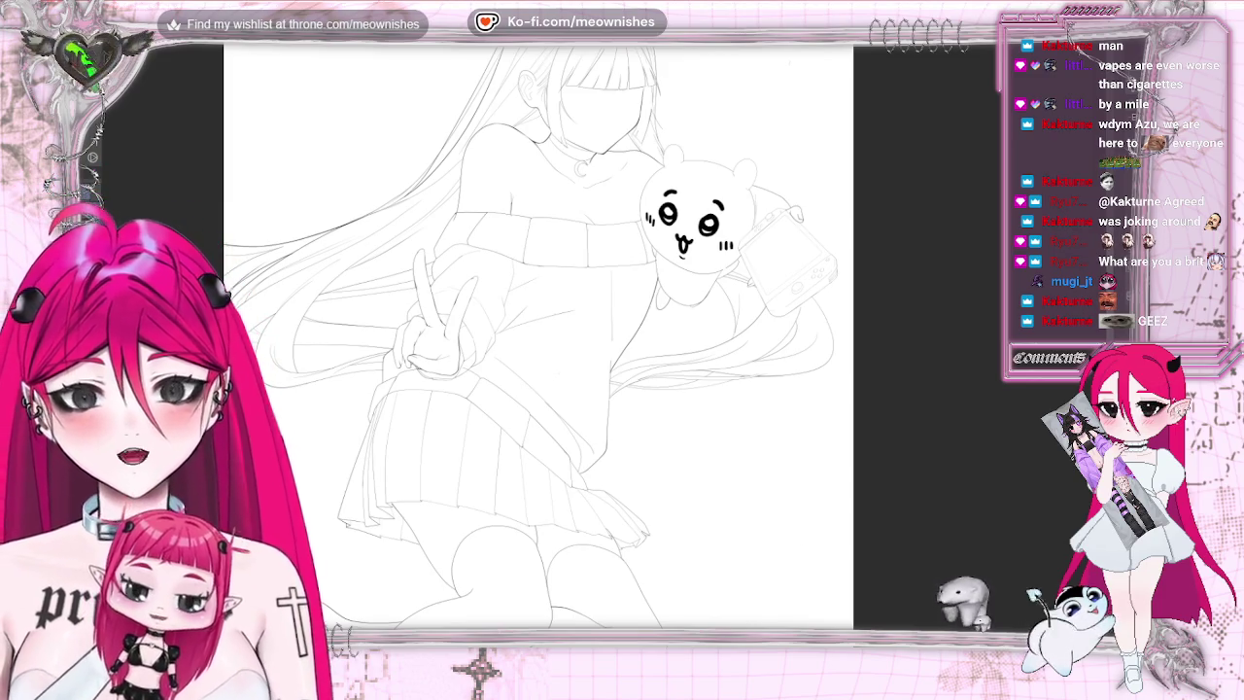
{"action": "left_click_drag", "start_coordinate": [539, 330], "coordinate": [657, 331]}
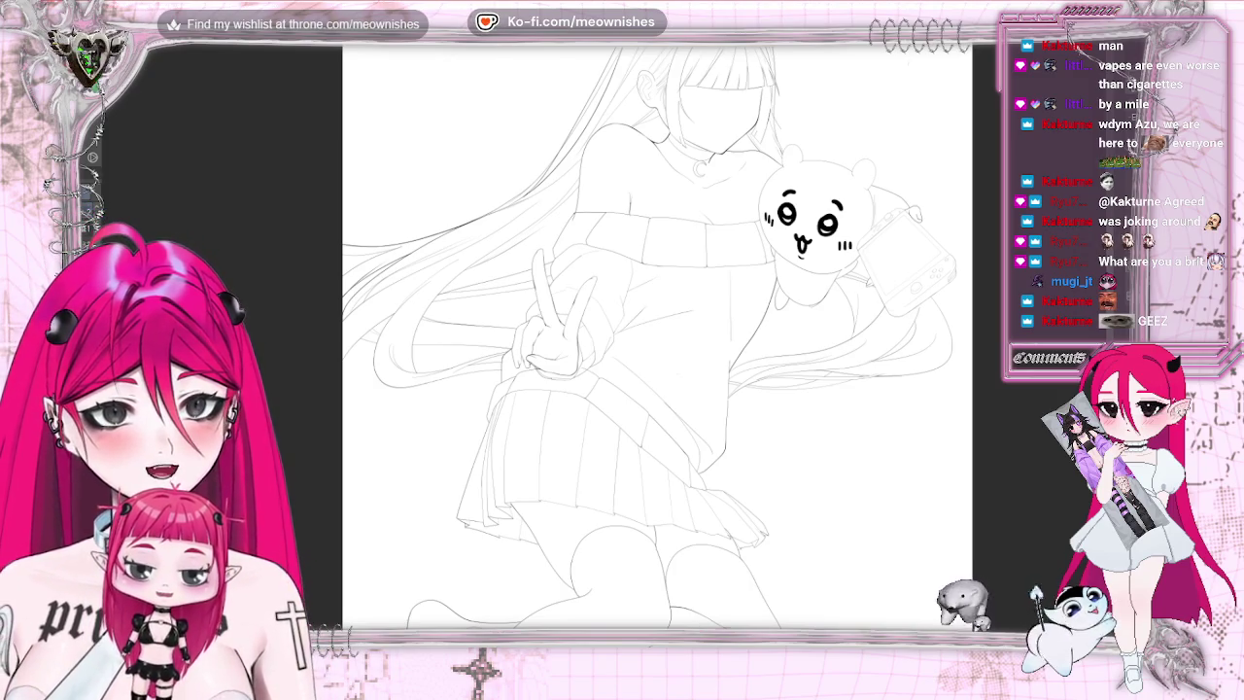
- Zoom in on the bent thighs and knees just below the pleated skirt hem
{"action": "scroll", "coordinate": [657, 320], "scroll_direction": "down", "scroll_amount": 5}
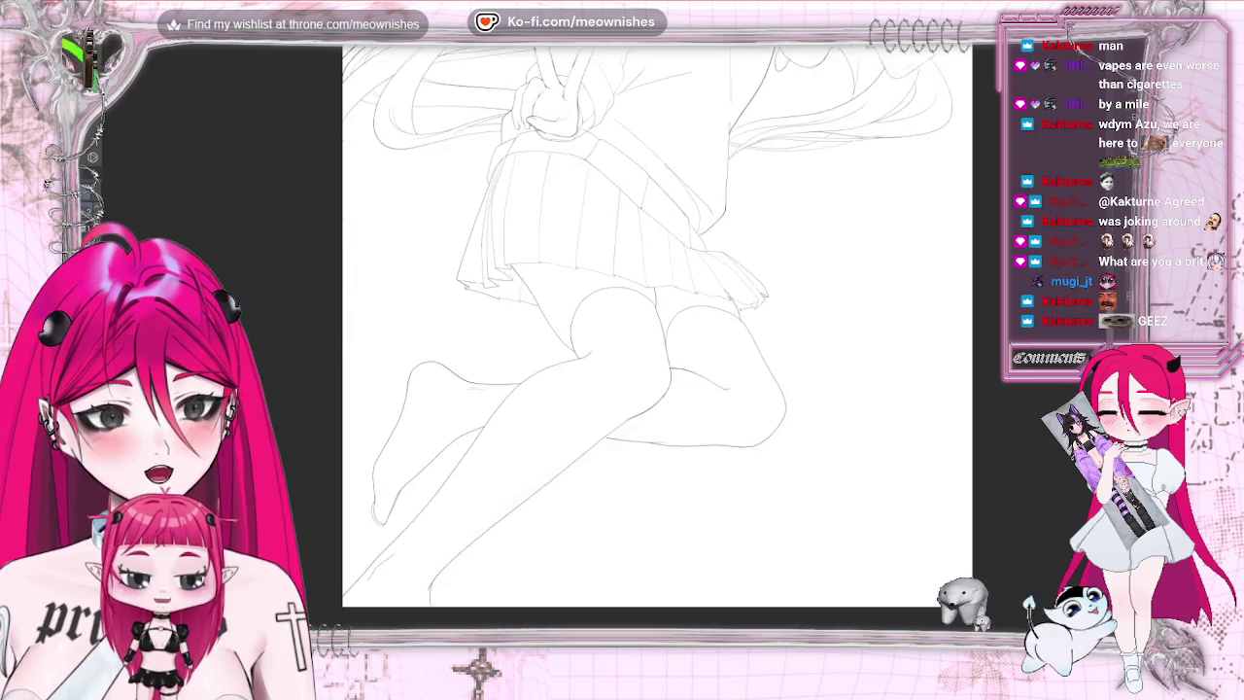
{"action": "scroll", "coordinate": [657, 321], "scroll_direction": "up", "scroll_amount": 3}
{"action": "scroll", "coordinate": [657, 321], "scroll_direction": "up", "scroll_amount": 2}
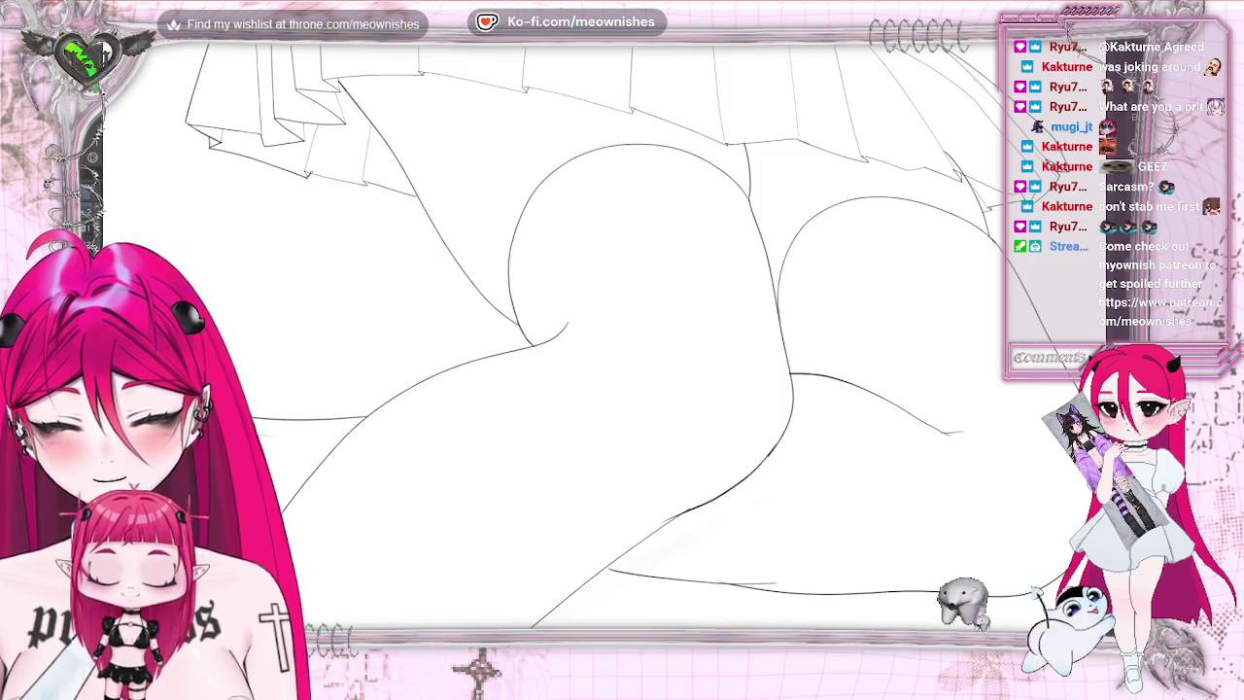
- Zoom into the pleated skirt hem and mirror the view with M to check its lines
{"action": "scroll", "coordinate": [622, 335], "scroll_direction": "left", "scroll_amount": 2}
{"action": "scroll", "coordinate": [623, 335], "scroll_direction": "left", "scroll_amount": 4}
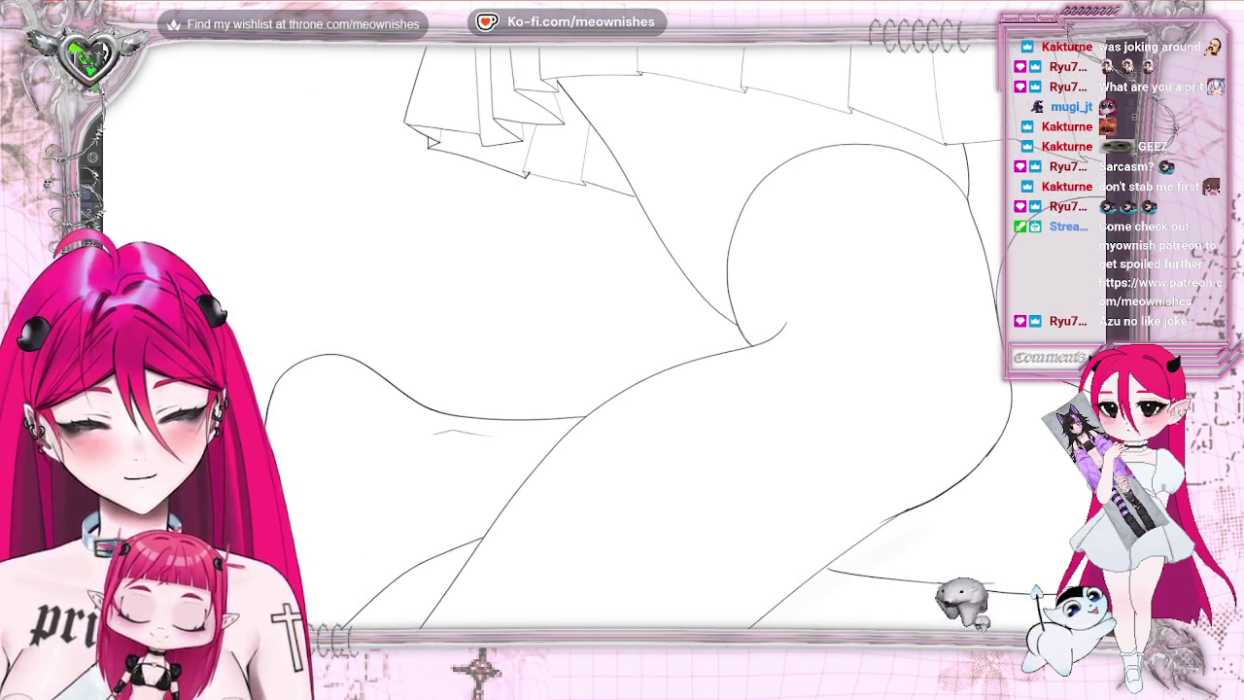
{"action": "scroll", "coordinate": [622, 336], "scroll_direction": "up", "scroll_amount": 3}
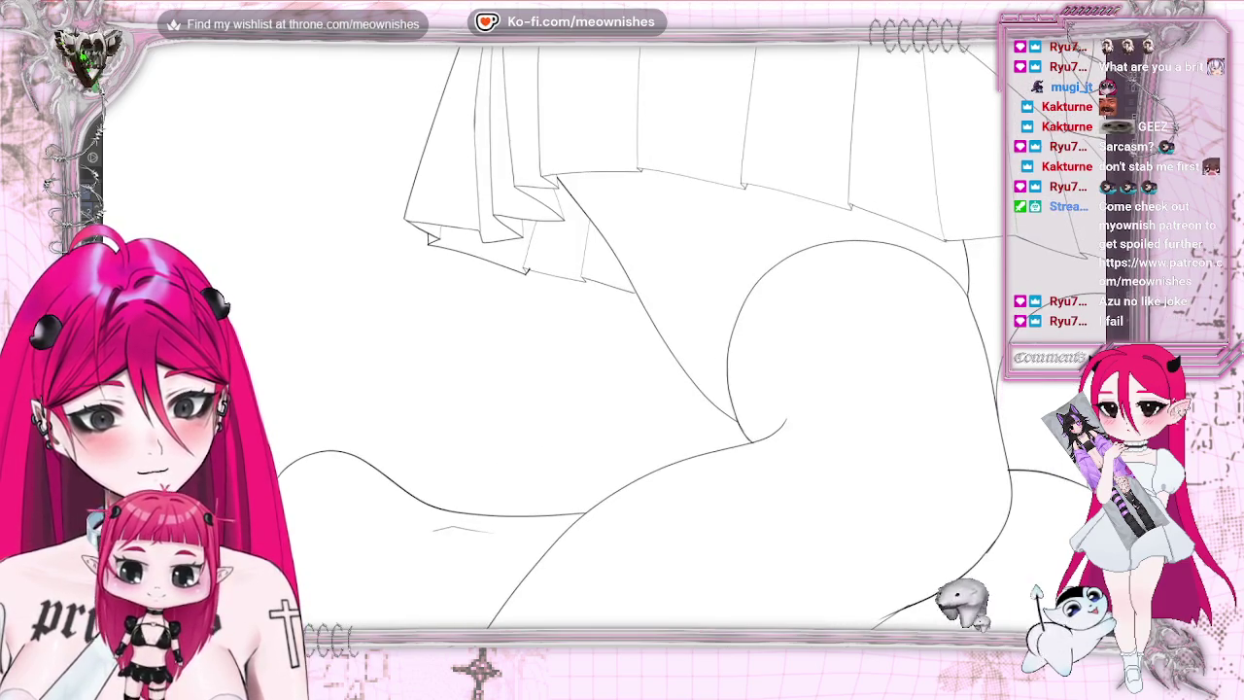
{"action": "scroll", "coordinate": [595, 356], "scroll_direction": "up", "scroll_amount": 2}
{"action": "scroll", "coordinate": [595, 356], "scroll_direction": "up", "scroll_amount": 2}
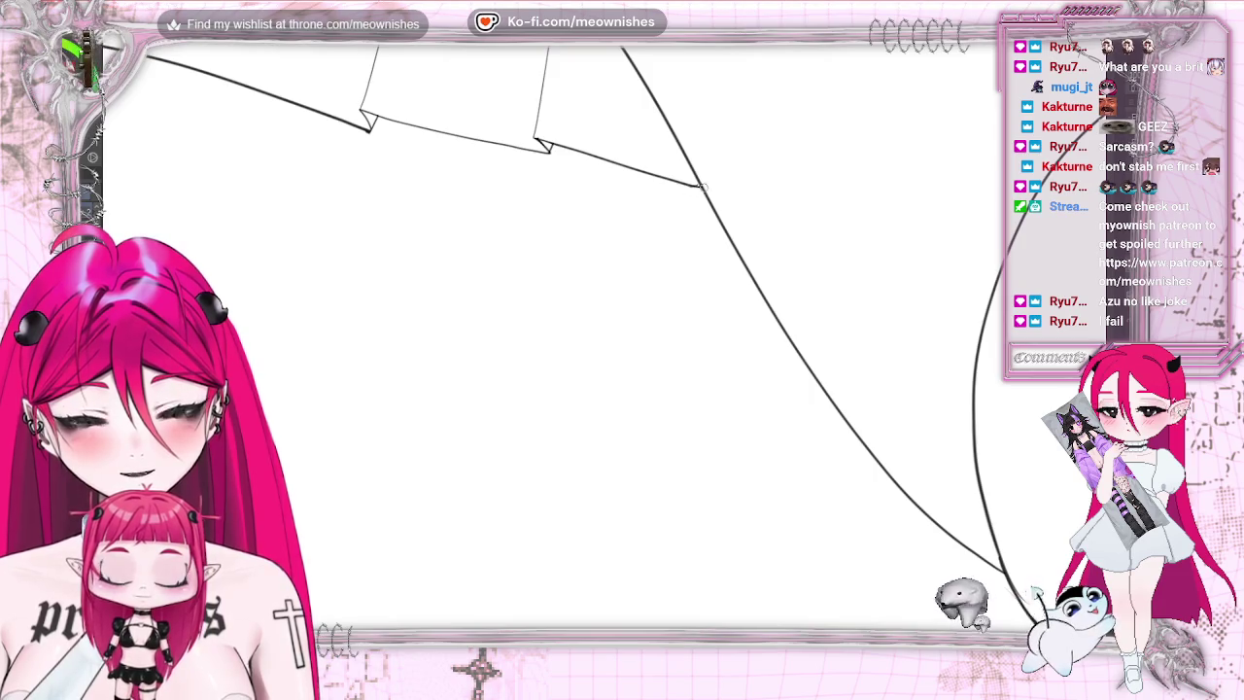
{"action": "scroll", "coordinate": [1021, 604], "scroll_direction": "down", "scroll_amount": 2}
{"action": "scroll", "coordinate": [1021, 605], "scroll_direction": "down", "scroll_amount": 2}
{"action": "scroll", "coordinate": [1021, 605], "scroll_direction": "down", "scroll_amount": 2}
{"action": "scroll", "coordinate": [1020, 605], "scroll_direction": "up", "scroll_amount": 2}
{"action": "scroll", "coordinate": [1031, 595], "scroll_direction": "up", "scroll_amount": 1}
{"action": "scroll", "coordinate": [1037, 591], "scroll_direction": "up", "scroll_amount": 1}
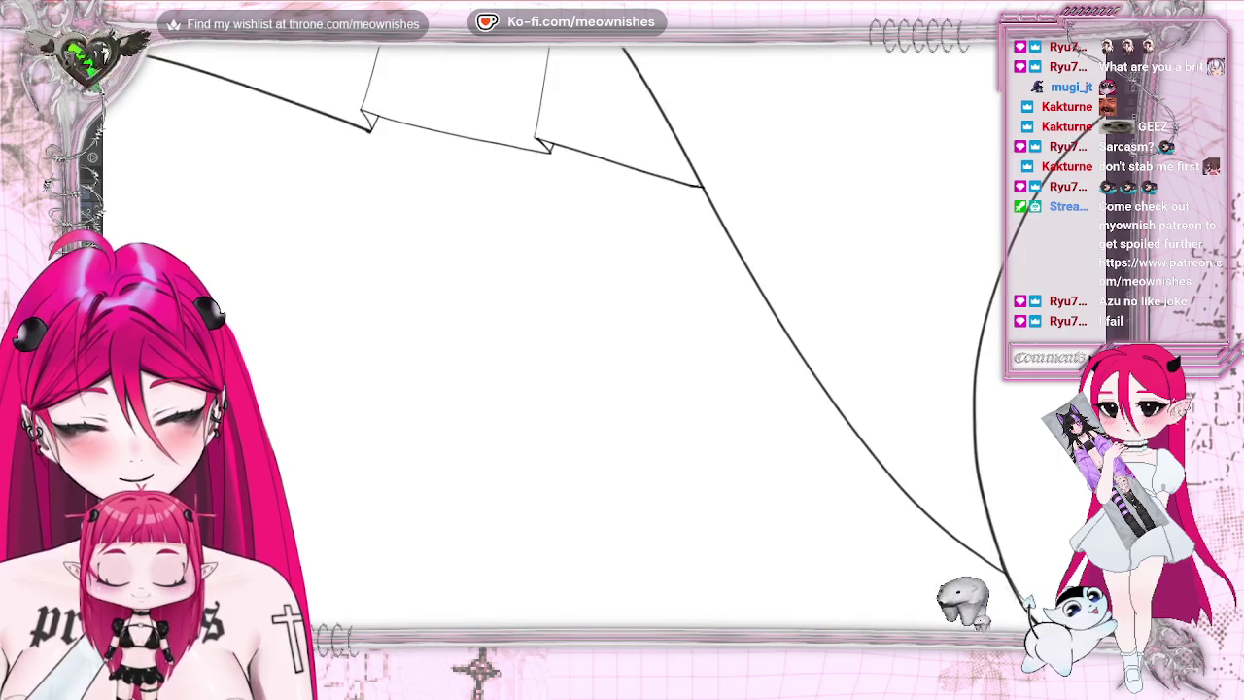
{"action": "key", "text": "m"}
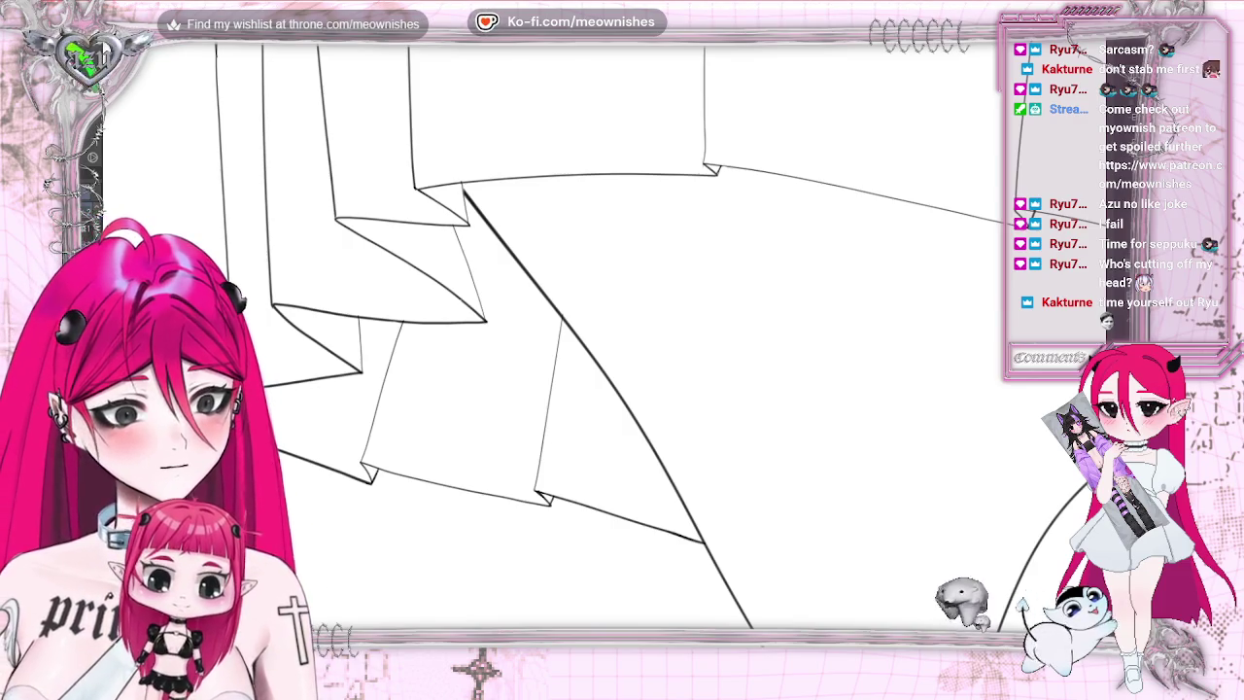
- Retrace a vertical pleat line in darker ink, then mirror the view twice to check it
{"action": "scroll", "coordinate": [622, 341], "scroll_direction": "up", "scroll_amount": 5}
{"action": "scroll", "coordinate": [622, 340], "scroll_direction": "down", "scroll_amount": 3}
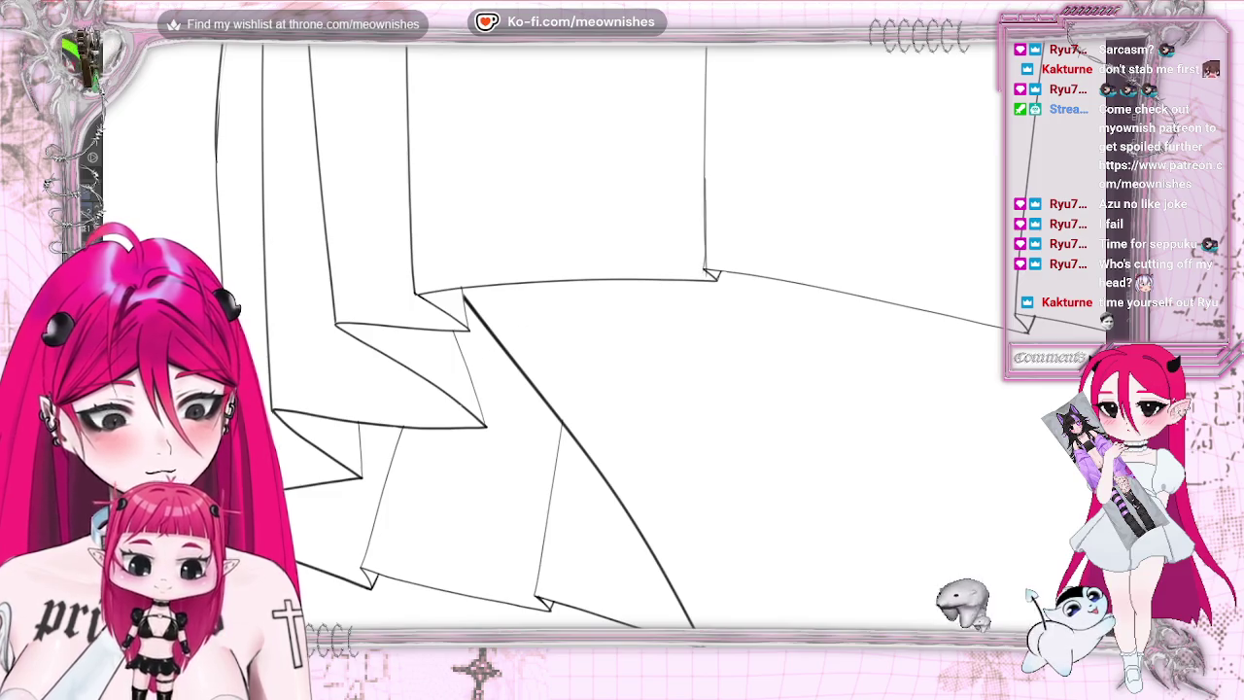
{"action": "left_click_drag", "start_coordinate": [704, 180], "coordinate": [704, 273]}
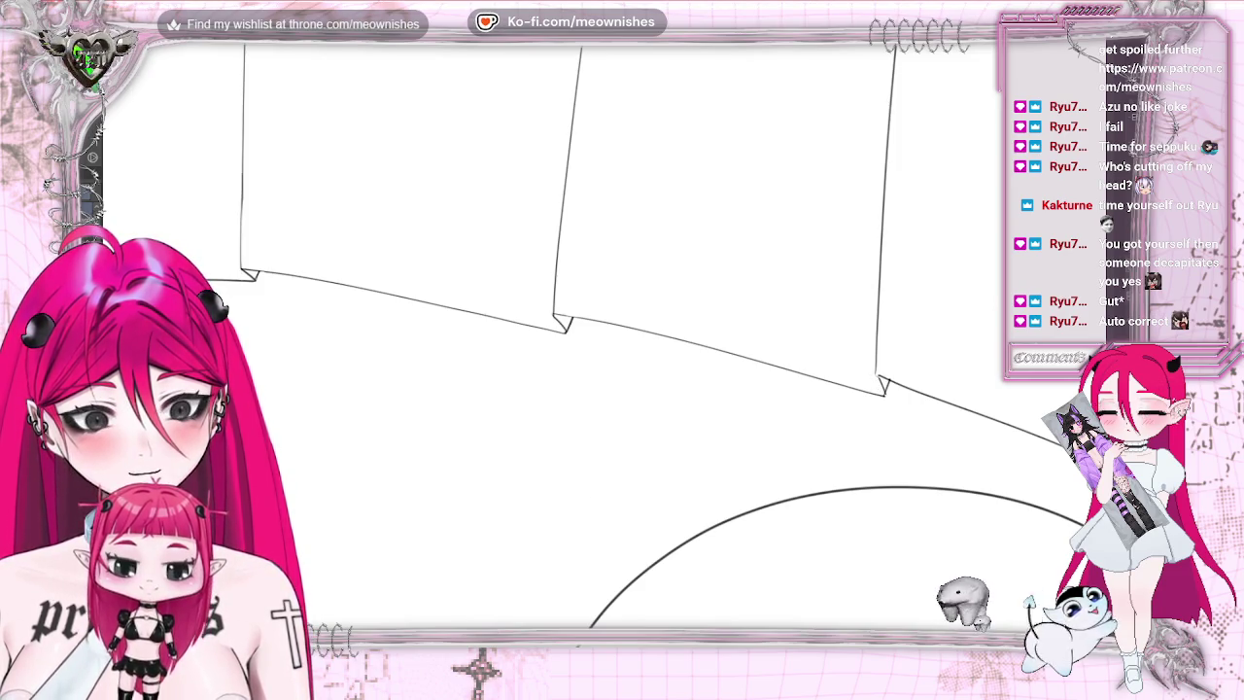
{"action": "key", "text": "m"}
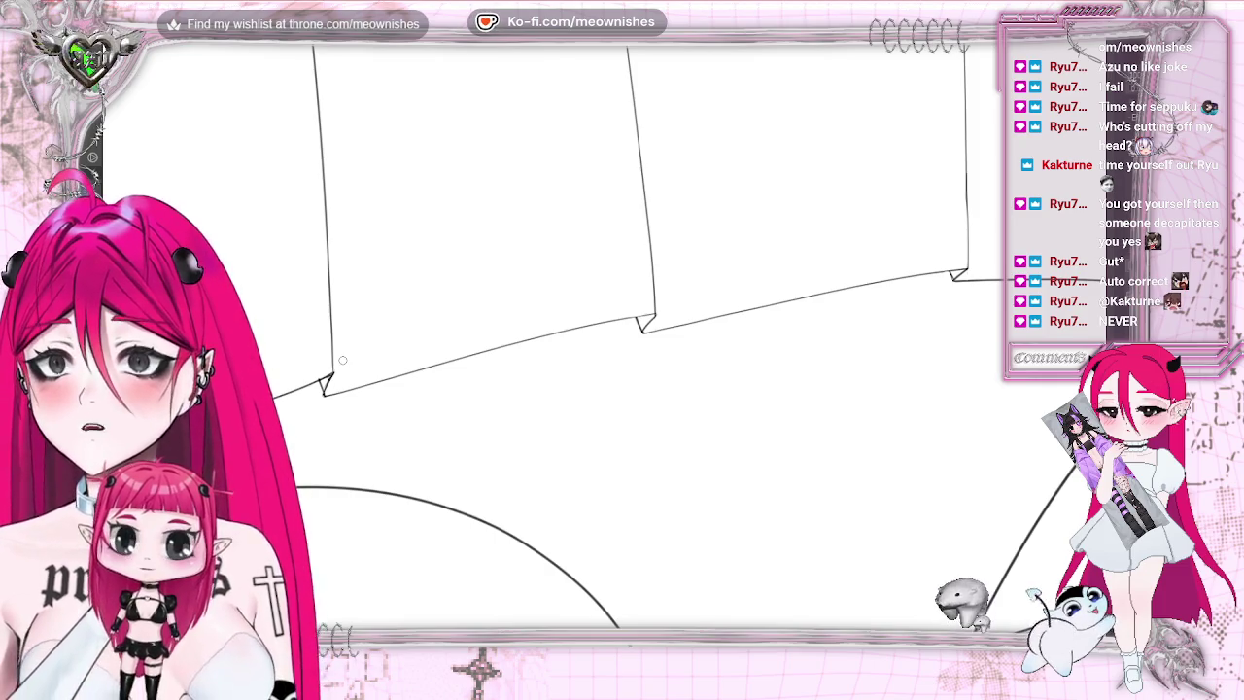
{"action": "key", "text": "m"}
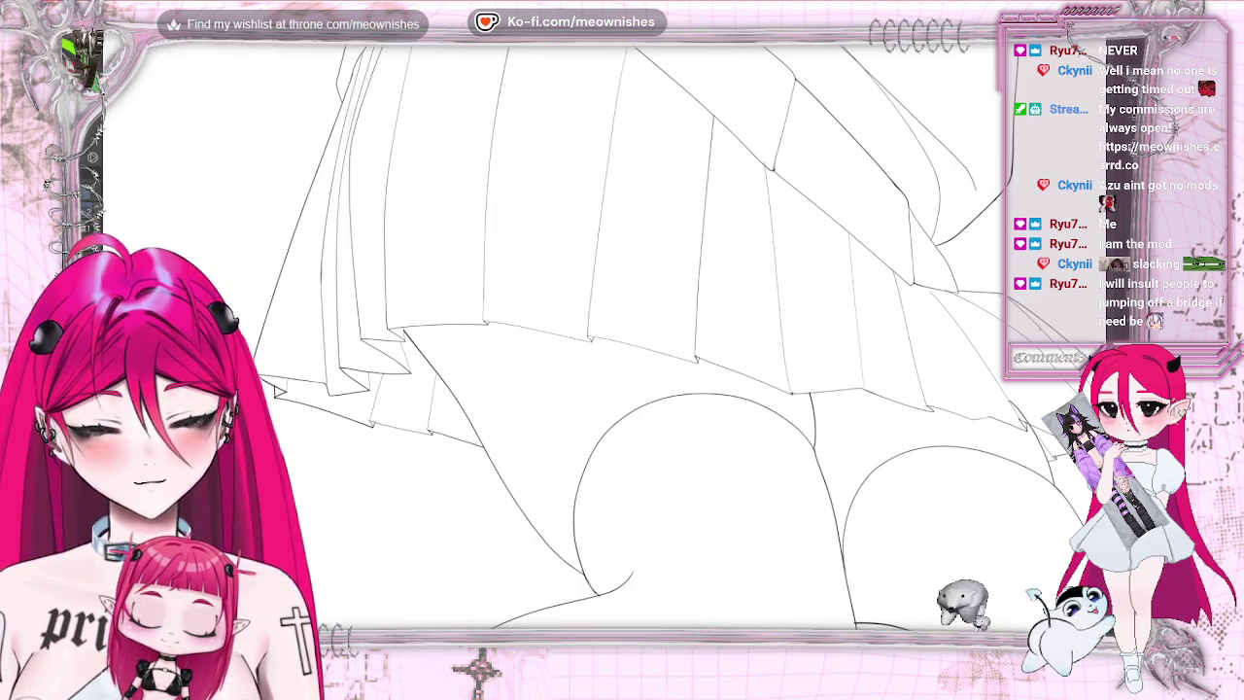
{"action": "scroll", "coordinate": [622, 341], "scroll_direction": "up", "scroll_amount": 2}
- Zoom in on the skirt hem corner and mirror the view twice to check the pleats
{"action": "scroll", "coordinate": [622, 340], "scroll_direction": "up", "scroll_amount": 2}
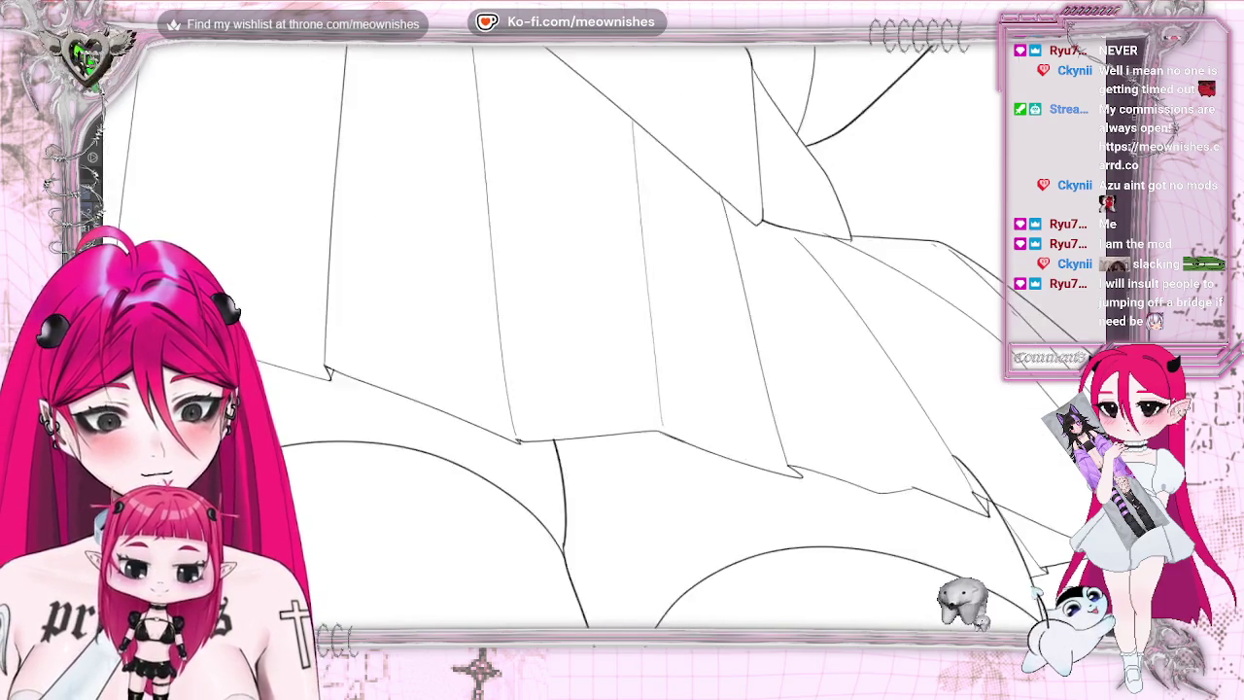
{"action": "scroll", "coordinate": [622, 340], "scroll_direction": "up", "scroll_amount": 2}
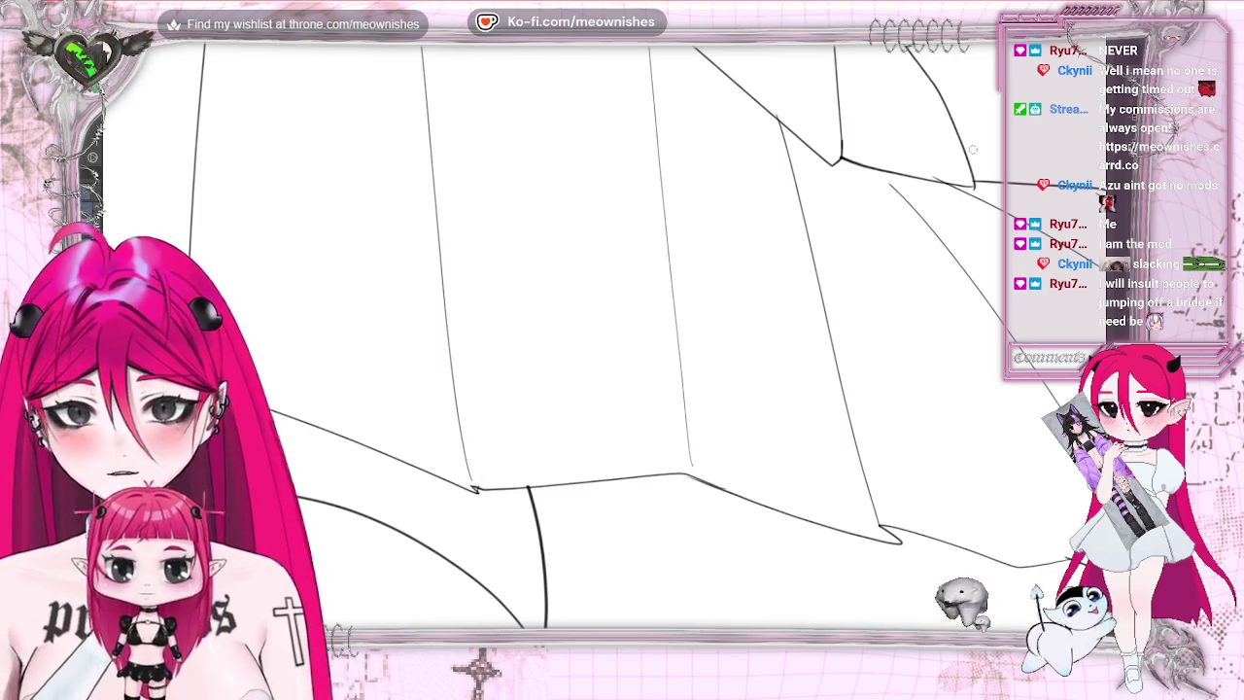
{"action": "scroll", "coordinate": [622, 341], "scroll_direction": "down", "scroll_amount": 2}
{"action": "scroll", "coordinate": [622, 340], "scroll_direction": "down", "scroll_amount": 1}
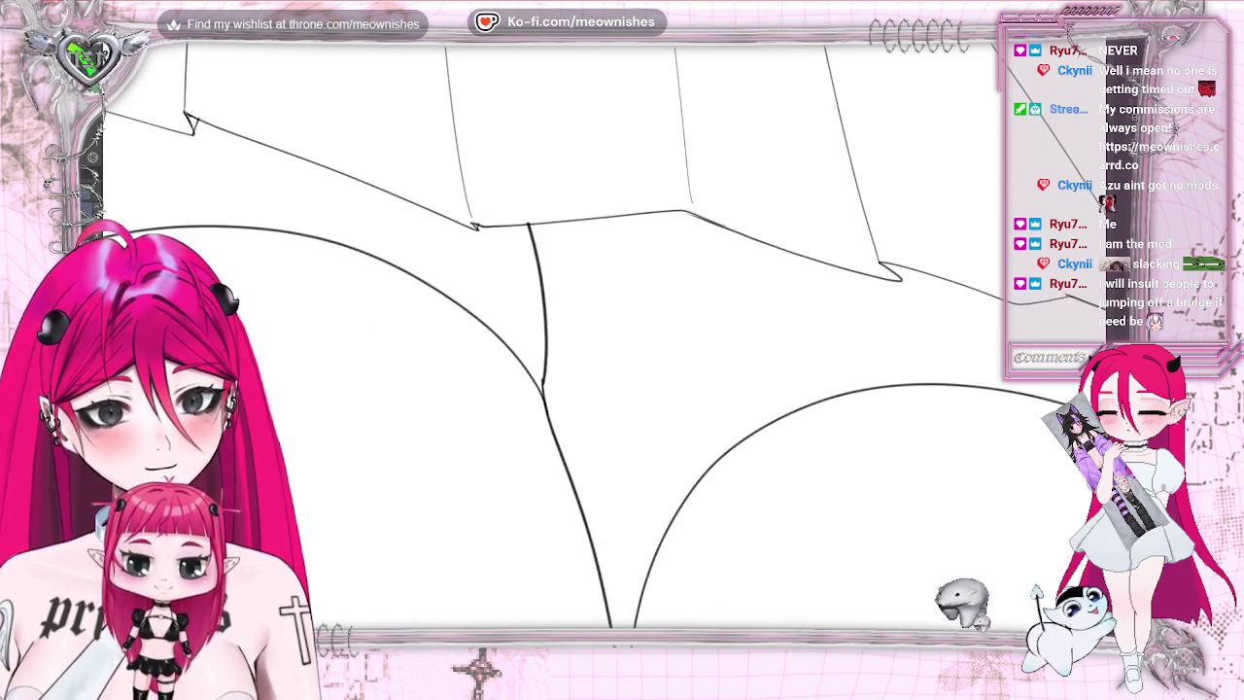
{"action": "scroll", "coordinate": [623, 341], "scroll_direction": "down", "scroll_amount": 2}
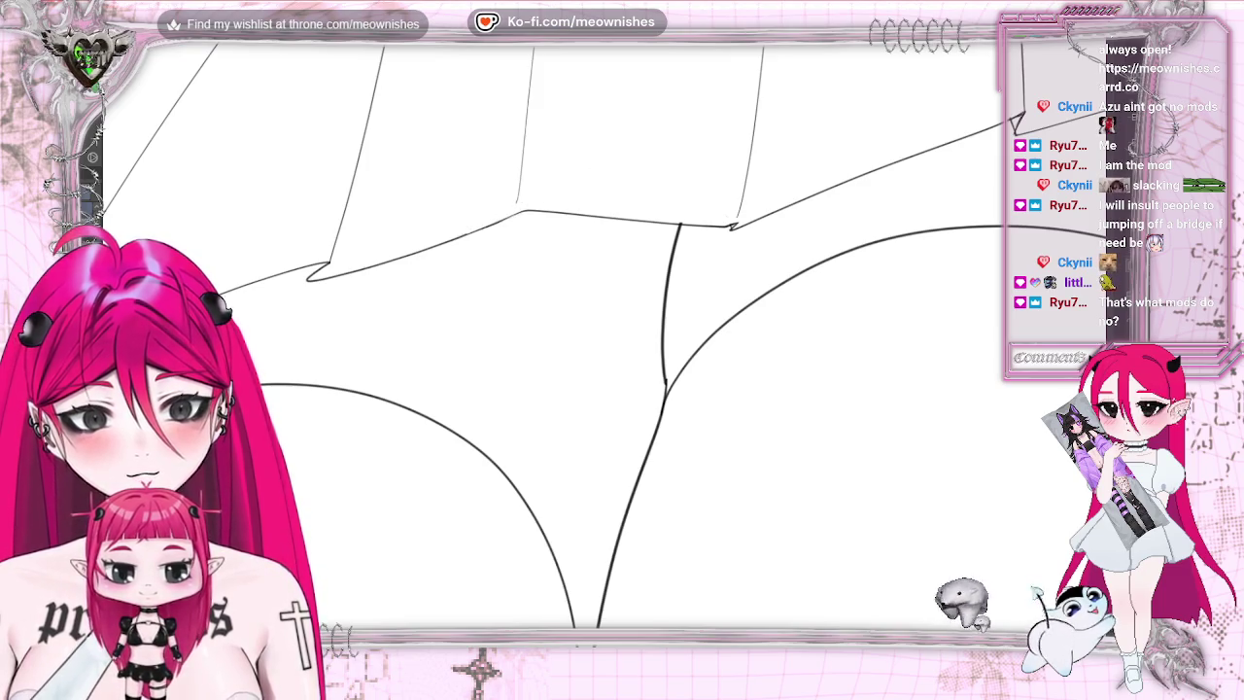
{"action": "key", "text": "m"}
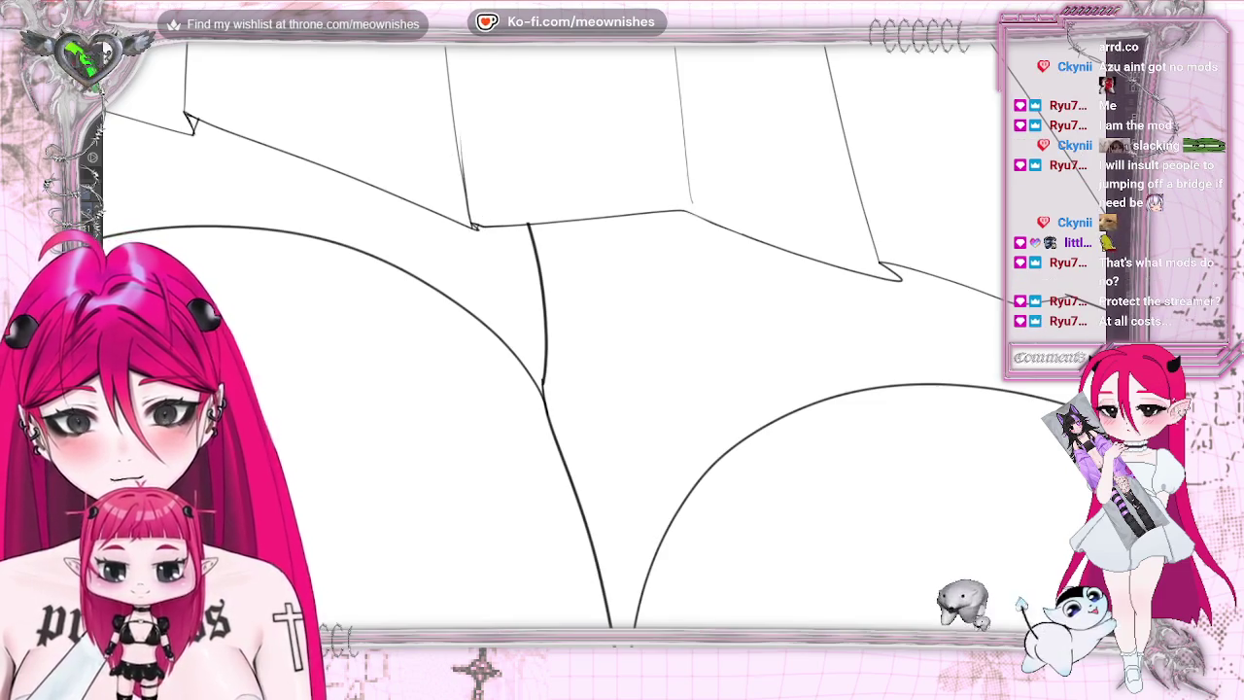
{"action": "key", "text": "m"}
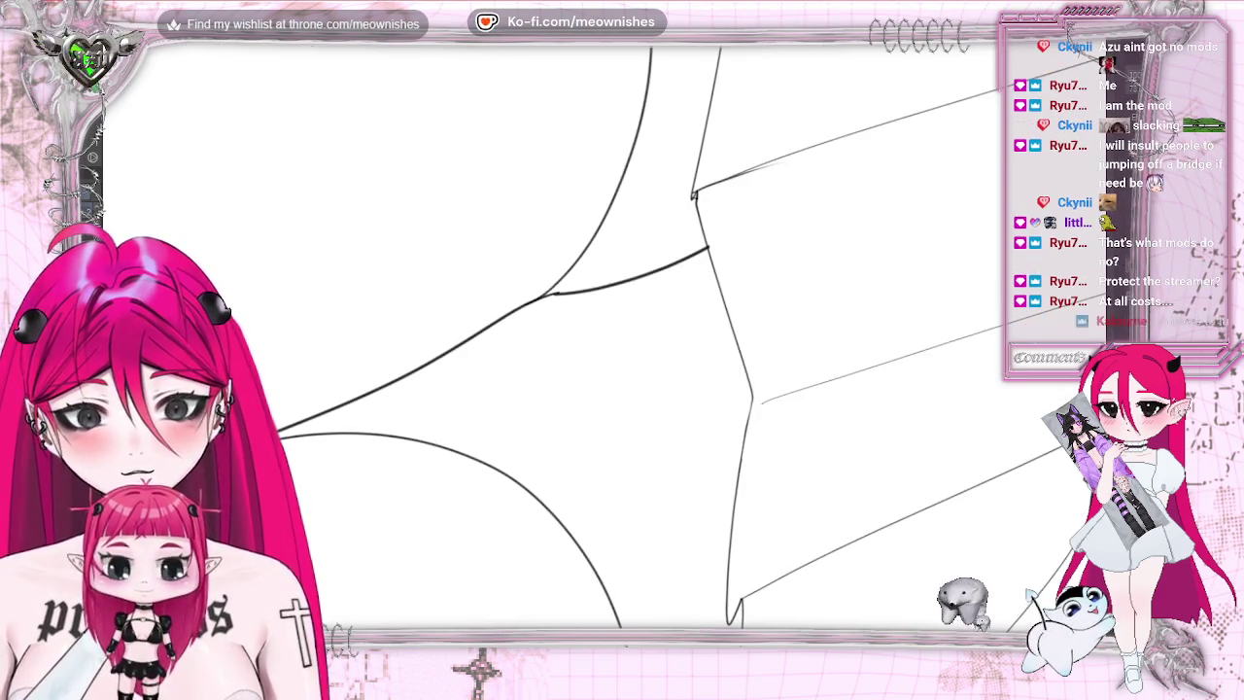
- Draw a thin pleat line rising from the hem corner, undoing the darker second stroke
{"action": "left_click_drag", "start_coordinate": [697, 192], "coordinate": [858, 135]}
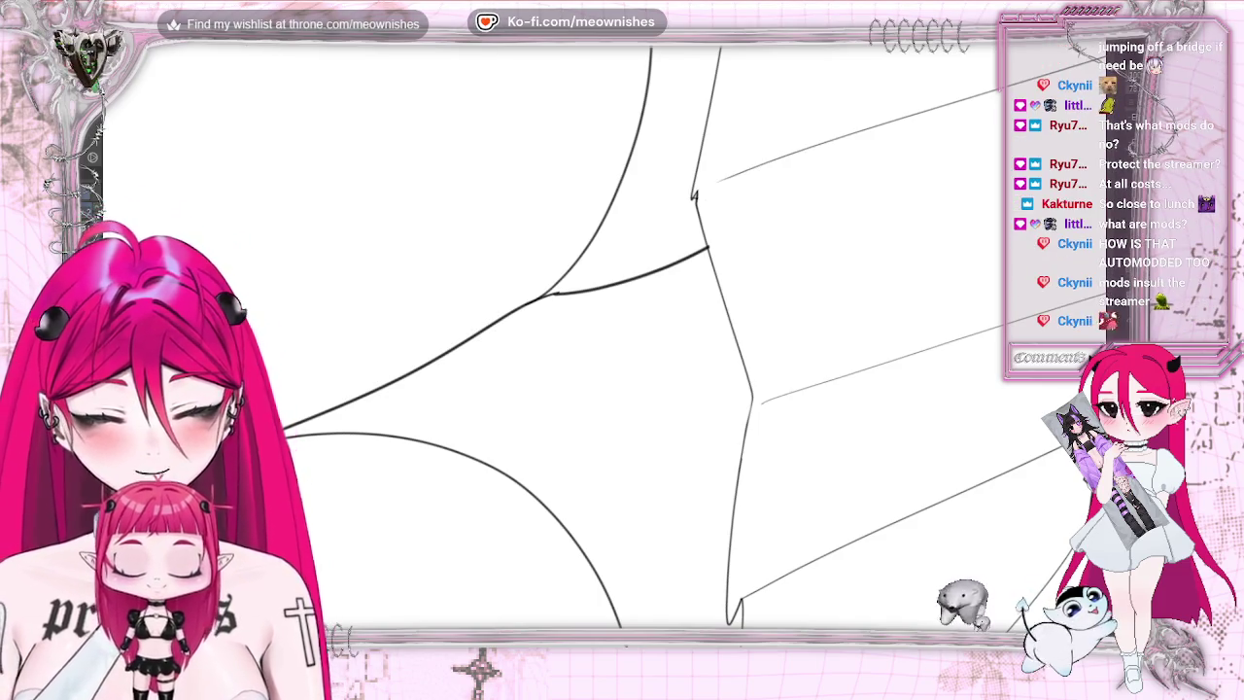
{"action": "left_click_drag", "start_coordinate": [695, 194], "coordinate": [824, 141]}
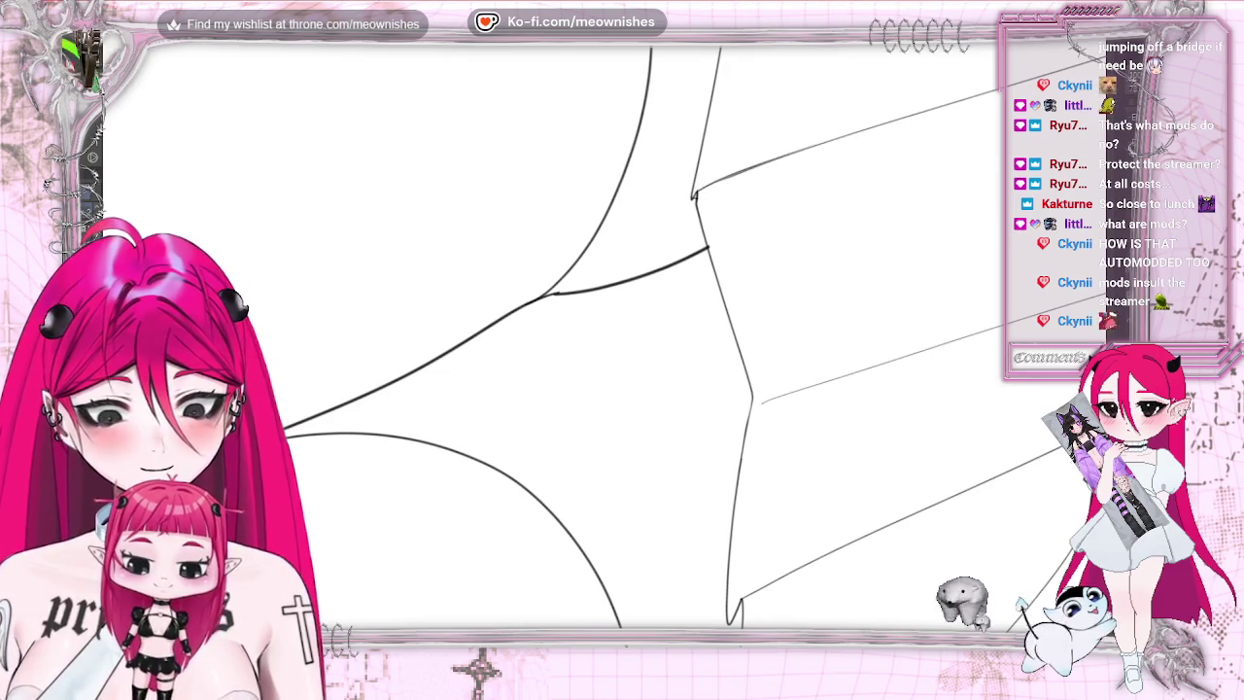
{"action": "key", "text": "ctrl+z"}
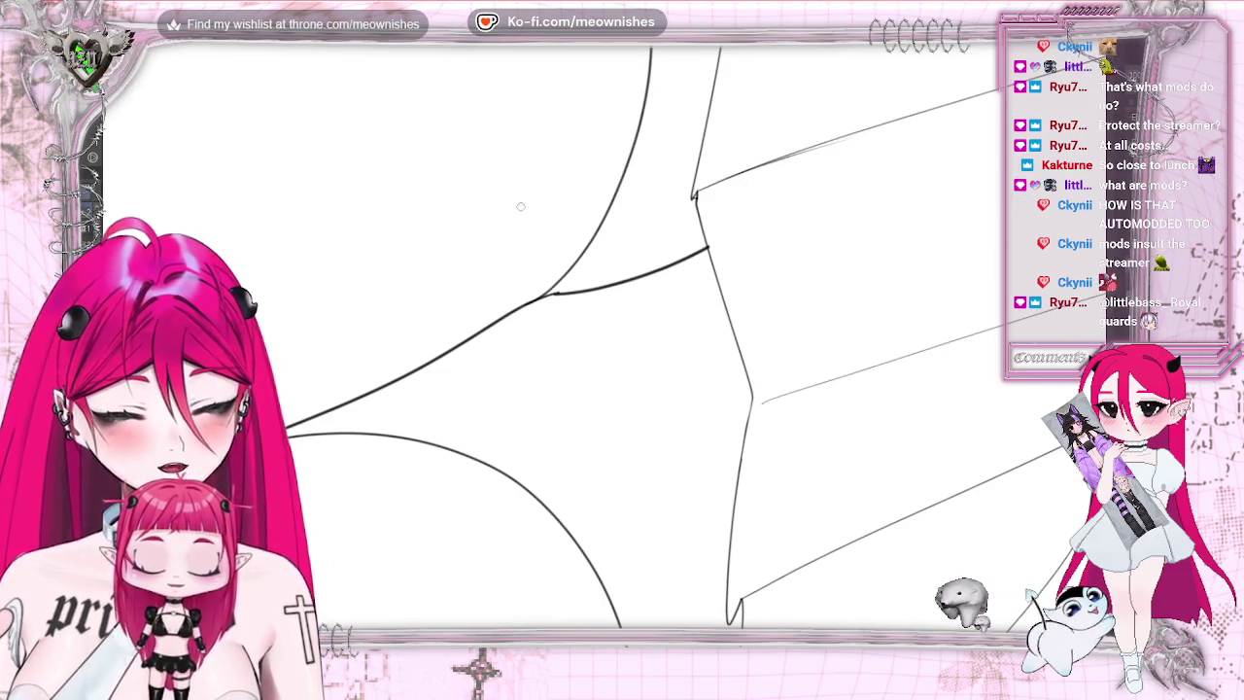